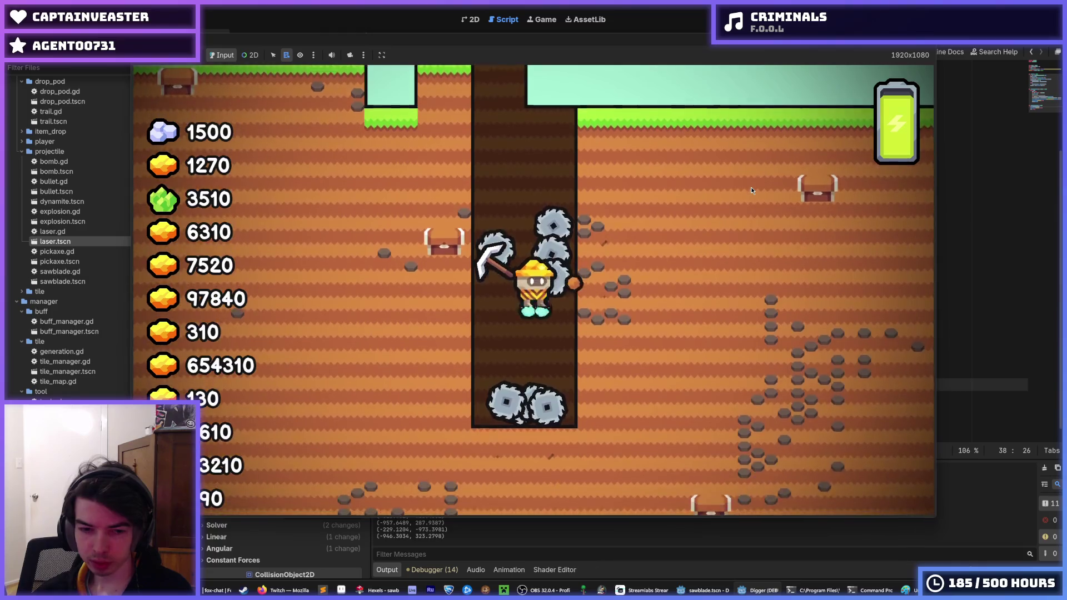
# Stop the test run and add the missing ')' to print(linear_velocity) on line 38.
pyautogui.press('F8')
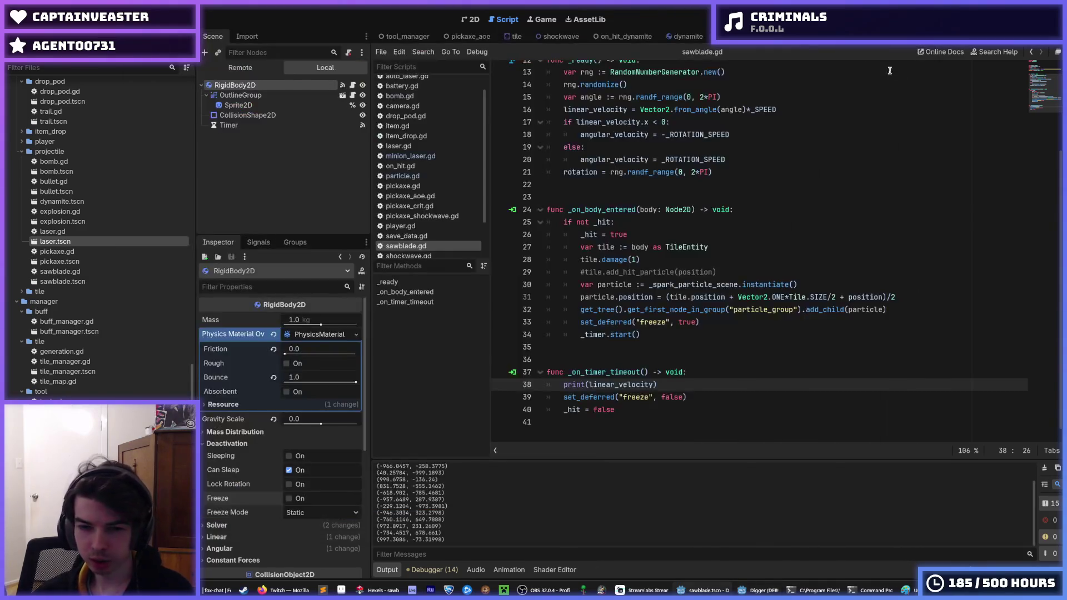
pyautogui.write(')')
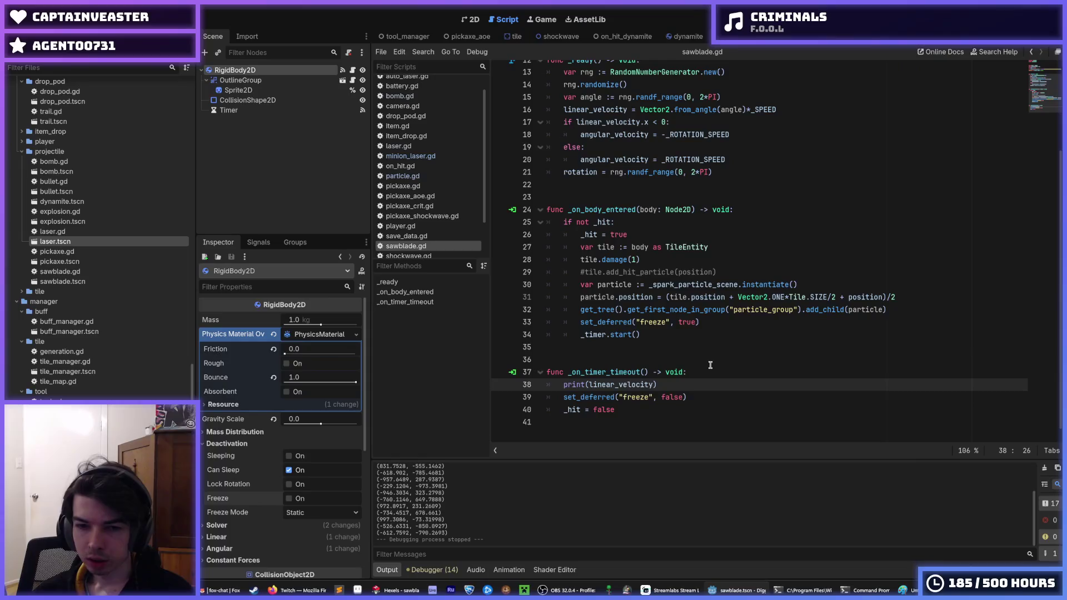
pyautogui.scroll(4, 688, 380)
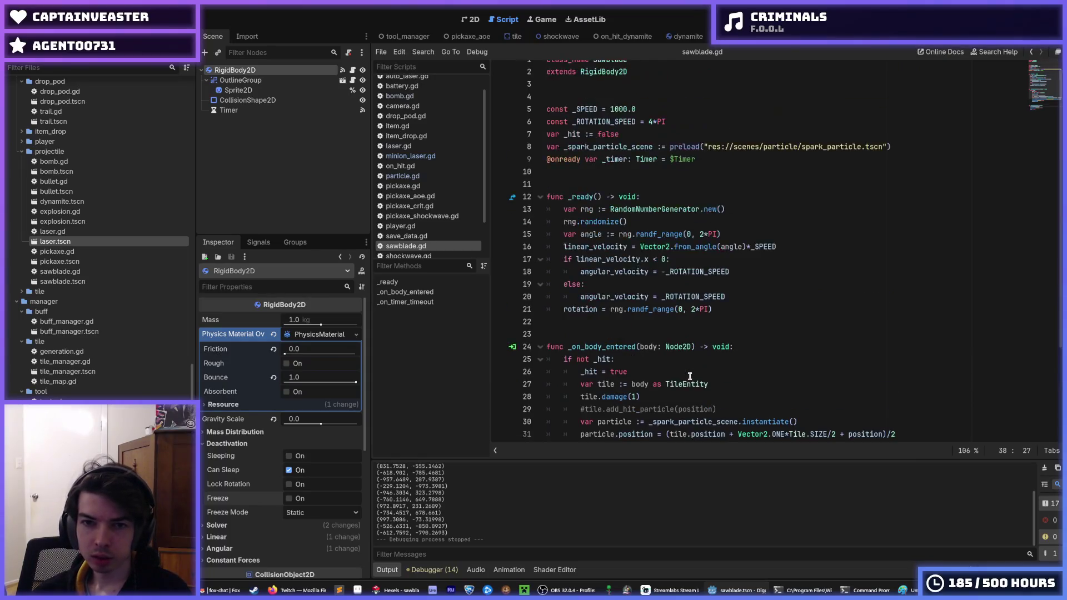
pyautogui.scroll(-3, 689, 377)
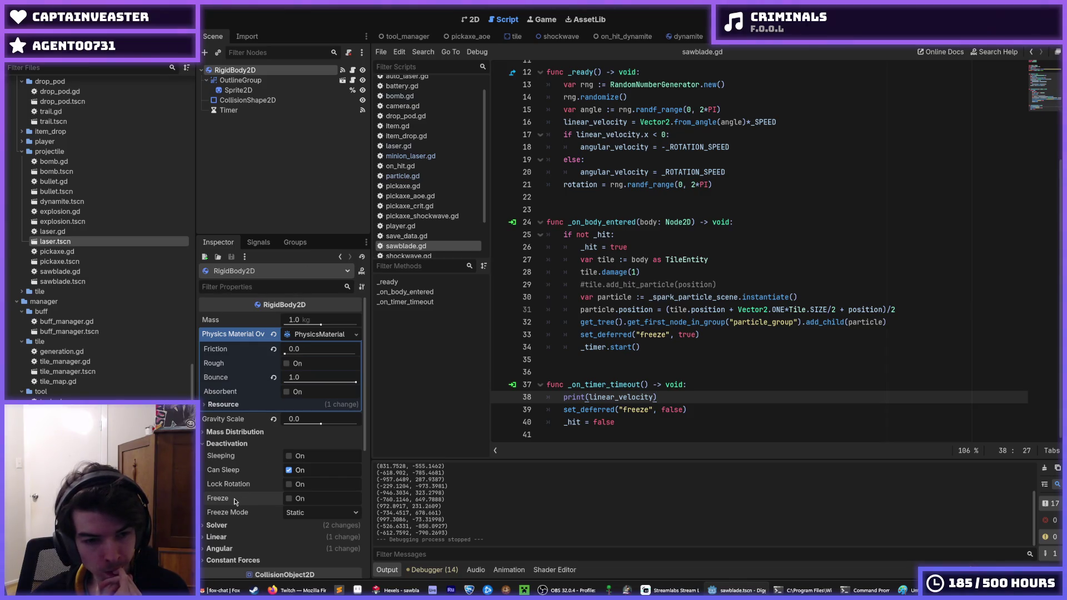
# Review the timeout handler's print line, then place the caret on blank line 22.
pyautogui.moveTo(235, 501)
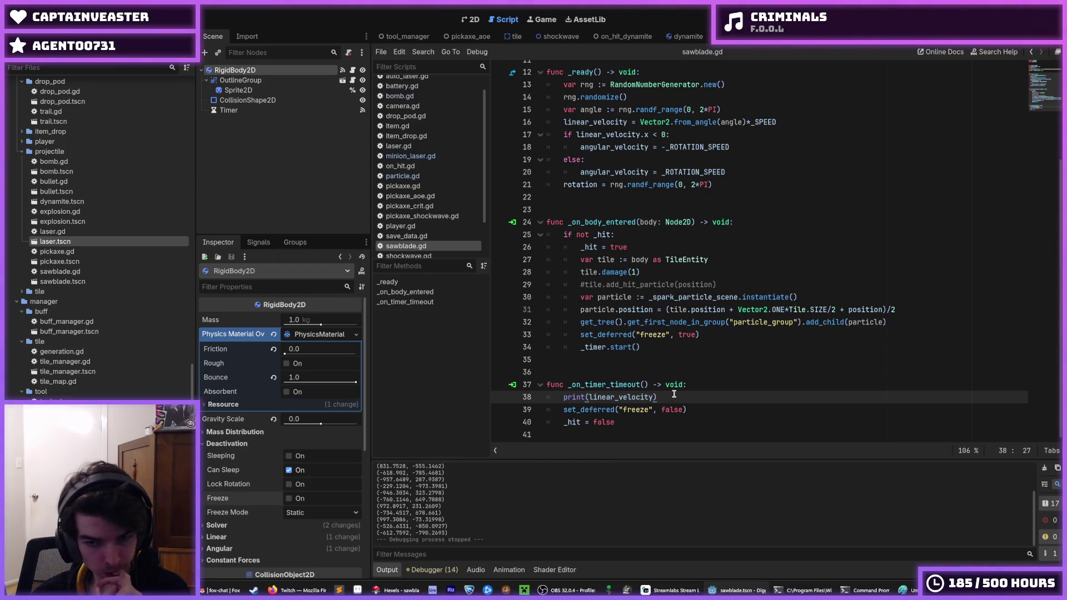
pyautogui.moveTo(673, 394); pyautogui.dragTo(523, 397)
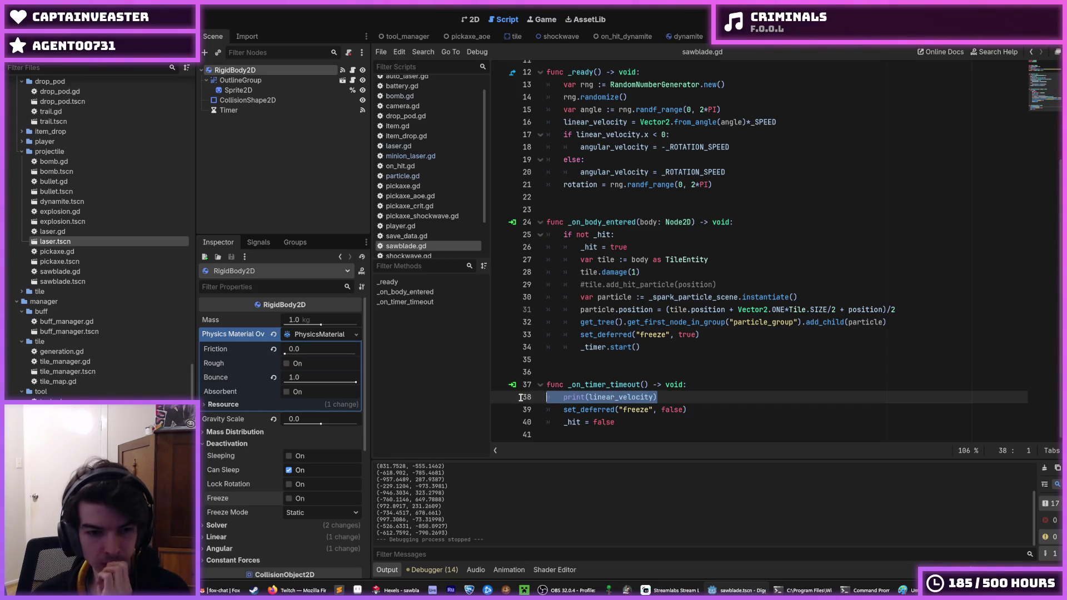
pyautogui.click(612, 405)
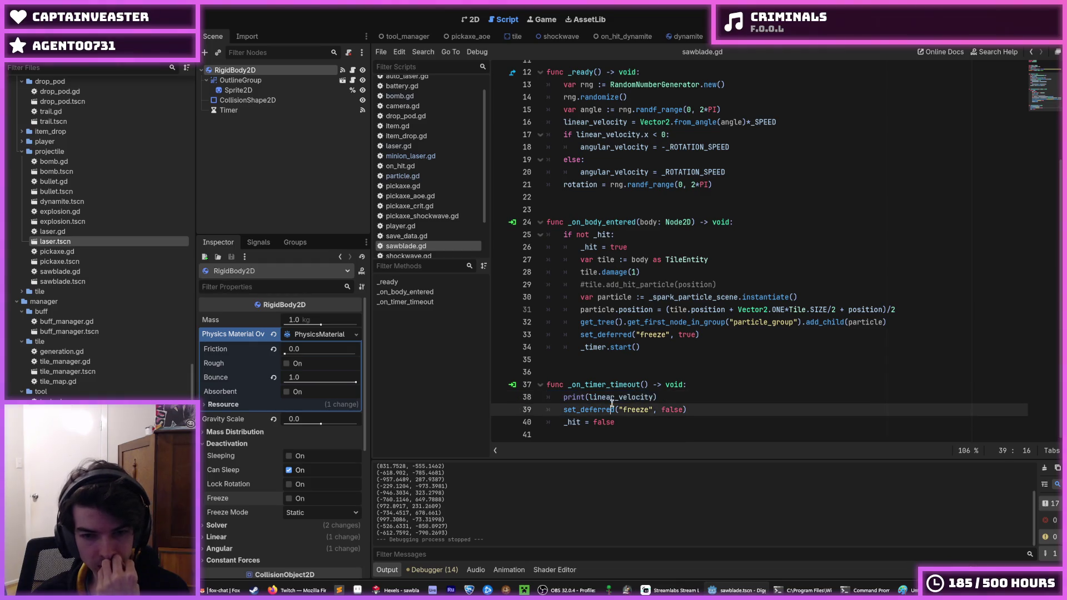
pyautogui.moveTo(671, 396); pyautogui.dragTo(562, 398)
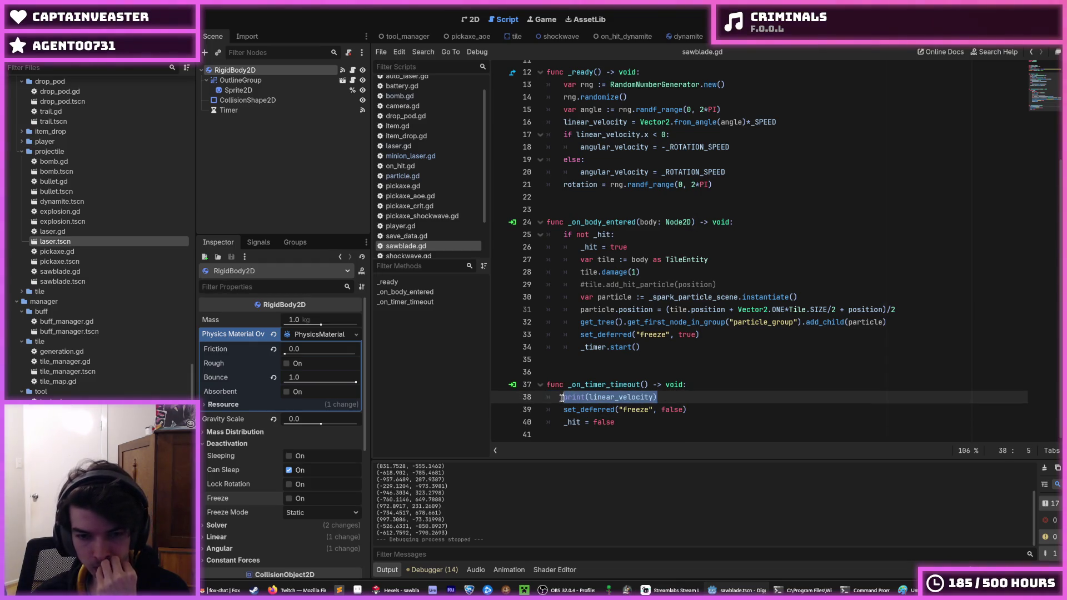
pyautogui.click(562, 398)
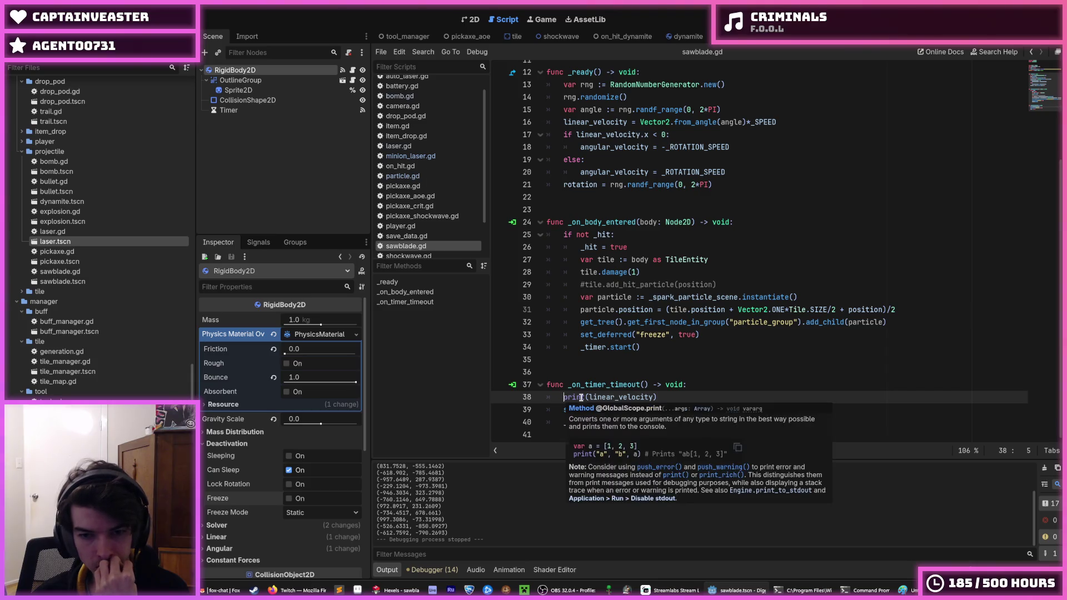
pyautogui.scroll(1, 664, 396)
pyautogui.click(664, 384)
pyautogui.scroll(-1, 664, 384)
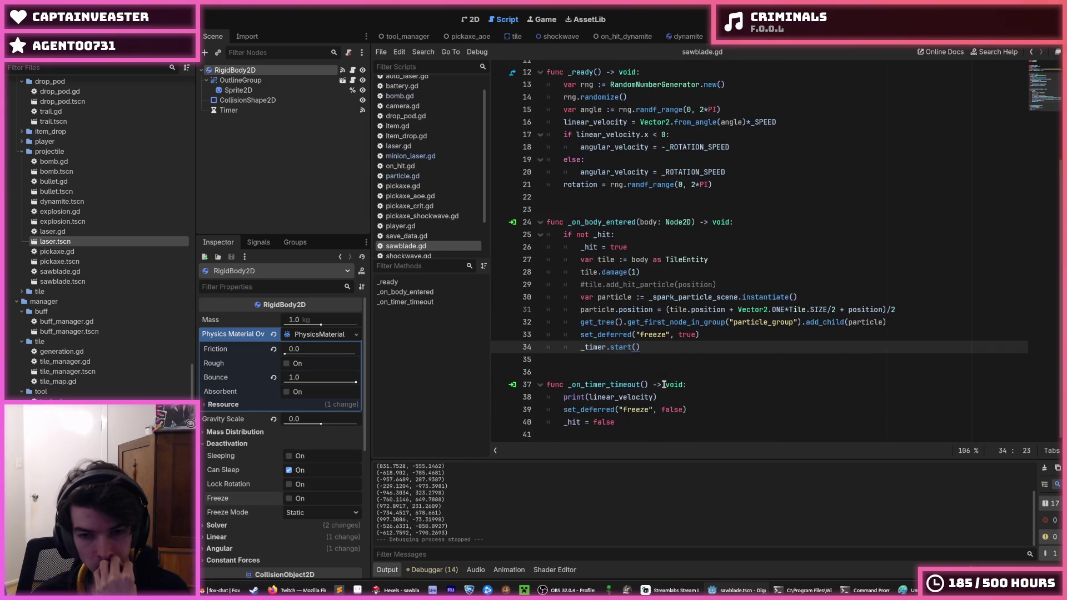
pyautogui.click(661, 196)
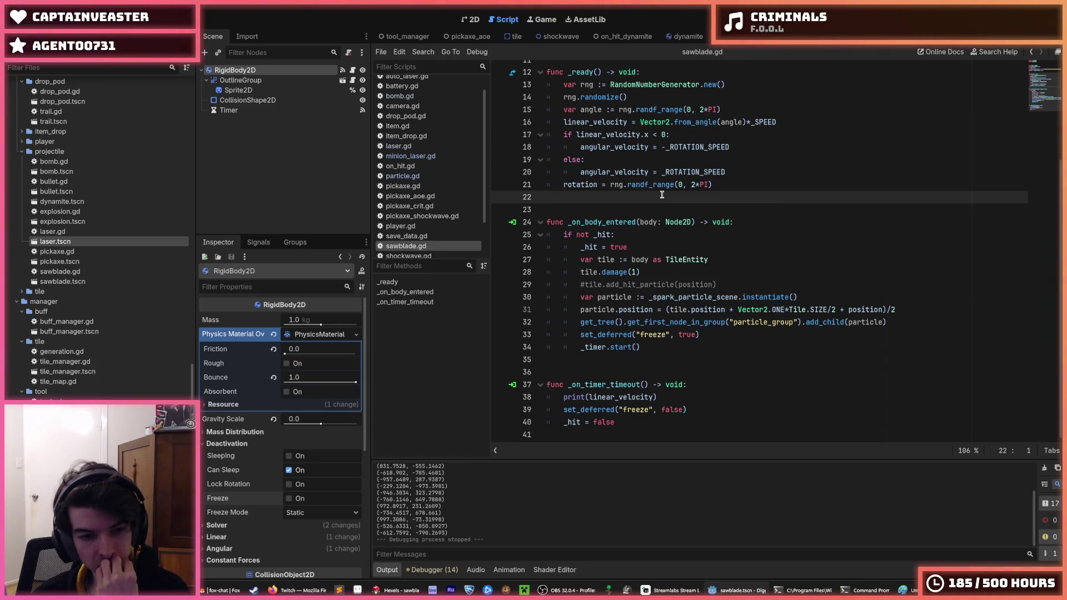
# Add a func _process(delta: float) -> void: function after _ready.
pyautogui.press('Return')
pyautogui.press('Return')
pyautogui.press('Return')
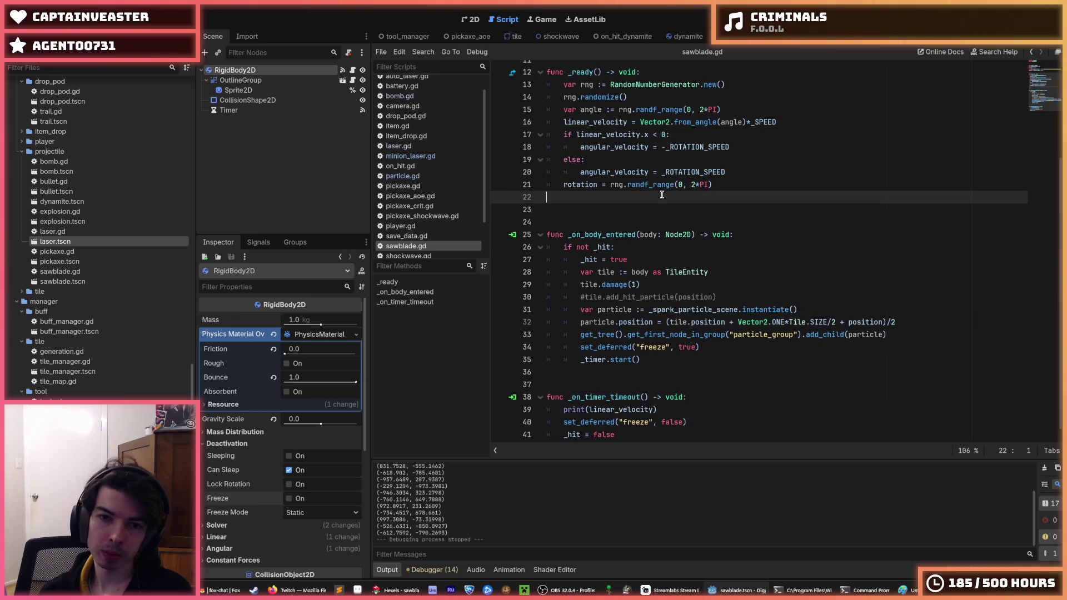
pyautogui.press('Up')
pyautogui.write('func')
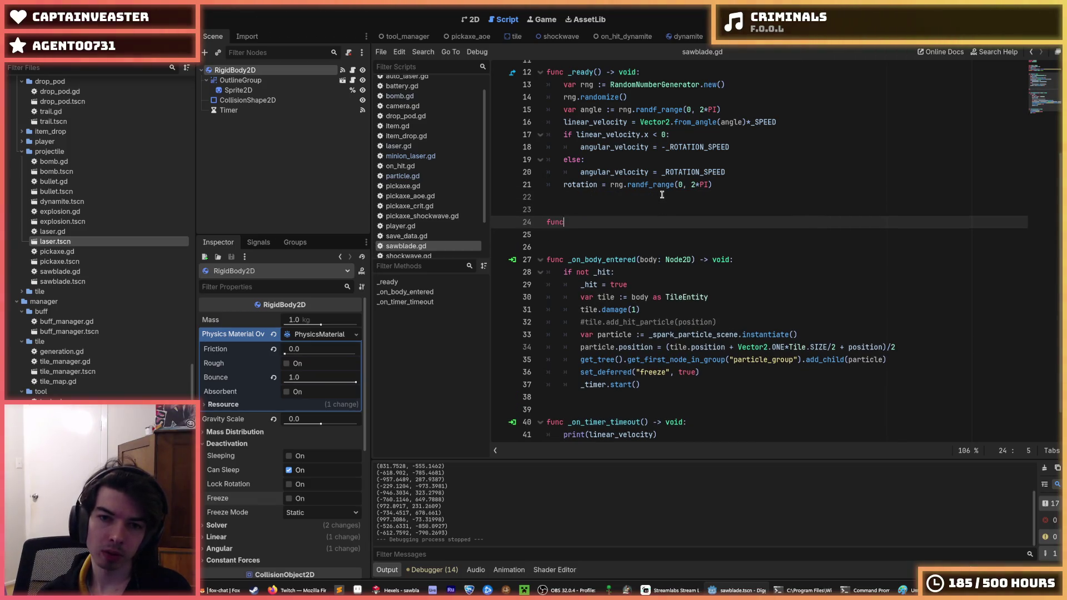
pyautogui.write(' process')
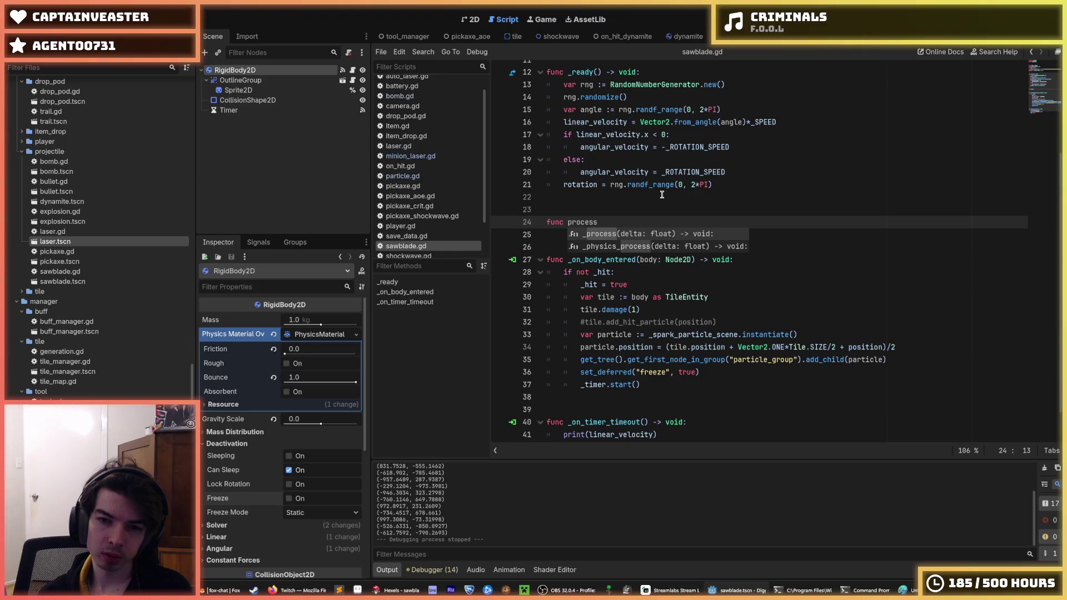
pyautogui.press('Return')
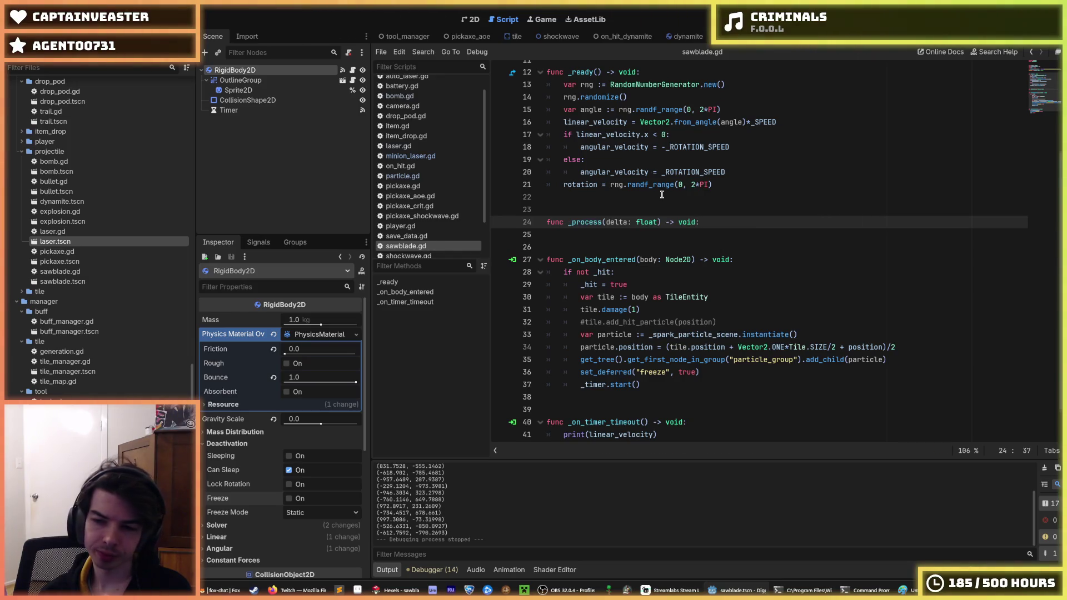
pyautogui.scroll(-2, 662, 194)
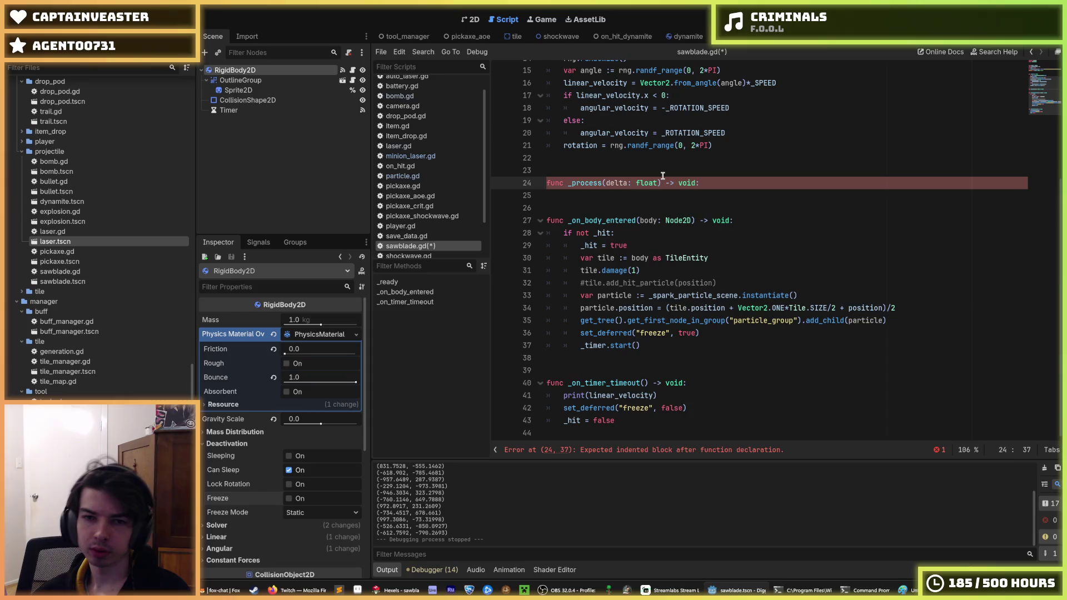
pyautogui.press('Return')
# Make _process print(freeze), save sawblade.gd, and run the game.
pyautogui.write('print(freeze')
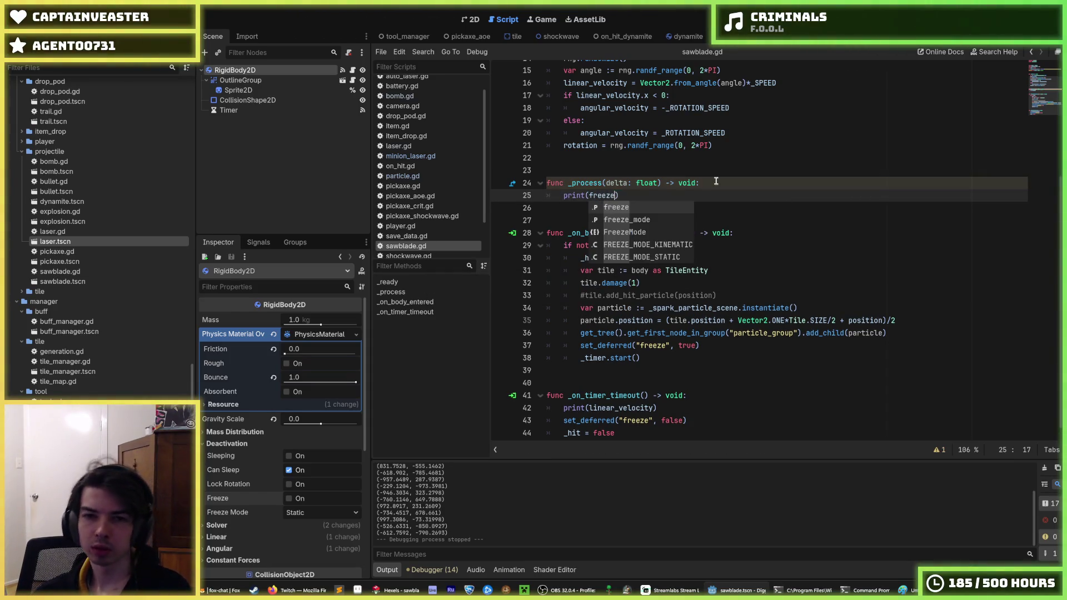
pyautogui.press('Return')
pyautogui.hotkey('ctrl', 's')
pyautogui.press('F5')
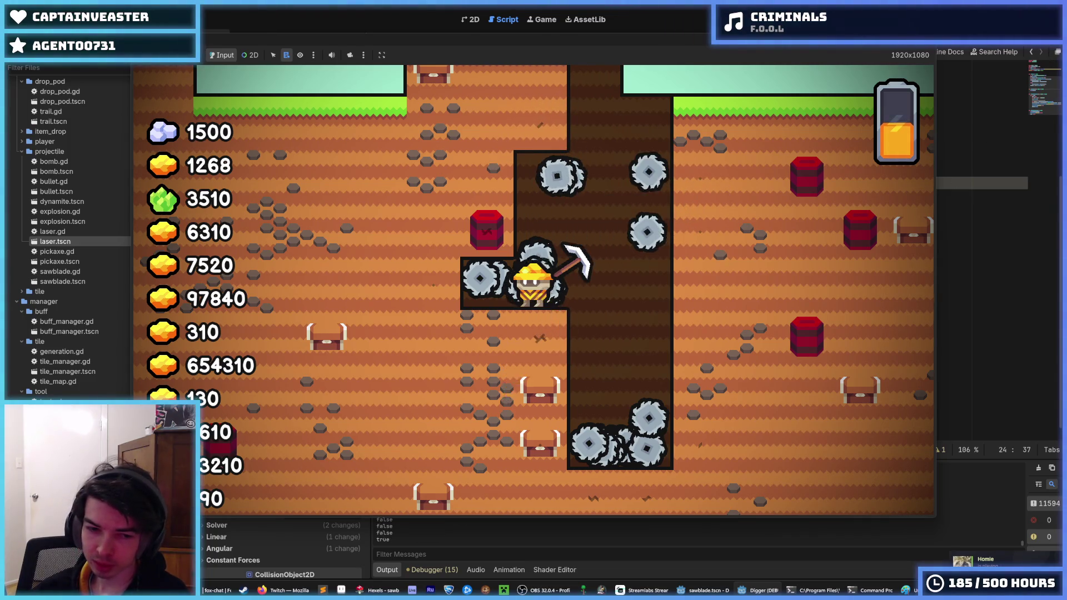
# Return to the script editor after the output logs false and true freeze values.
pyautogui.click(667, 494)
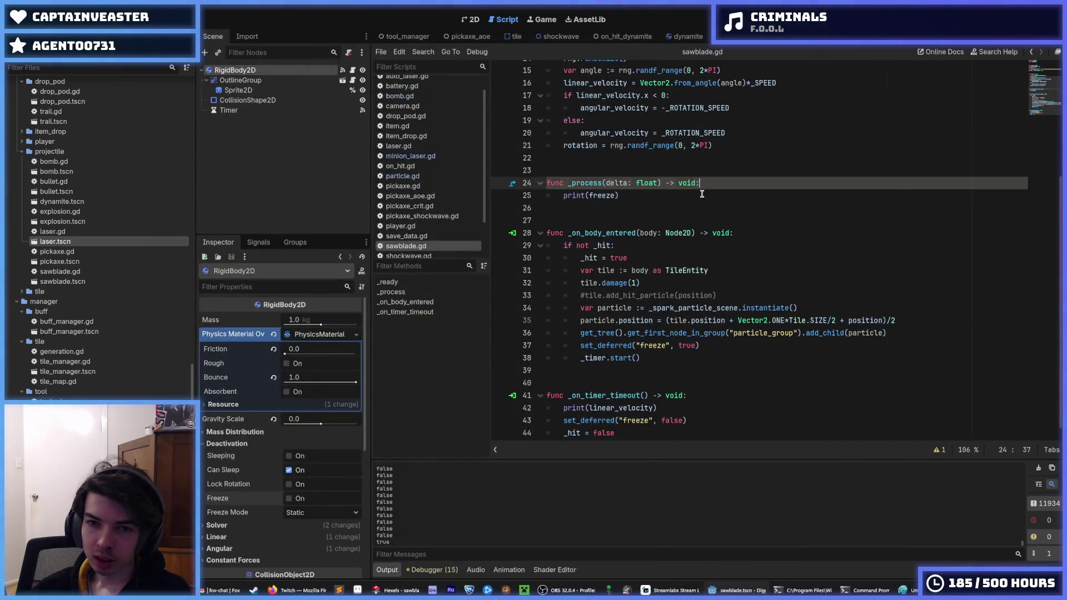
# Change the _process print argument from freeze to linear_velocity and run the game.
pyautogui.moveTo(723, 195)
pyautogui.mouseDown()
pyautogui.moveTo(548, 183)
pyautogui.moveTo(562, 158)
pyautogui.mouseUp()
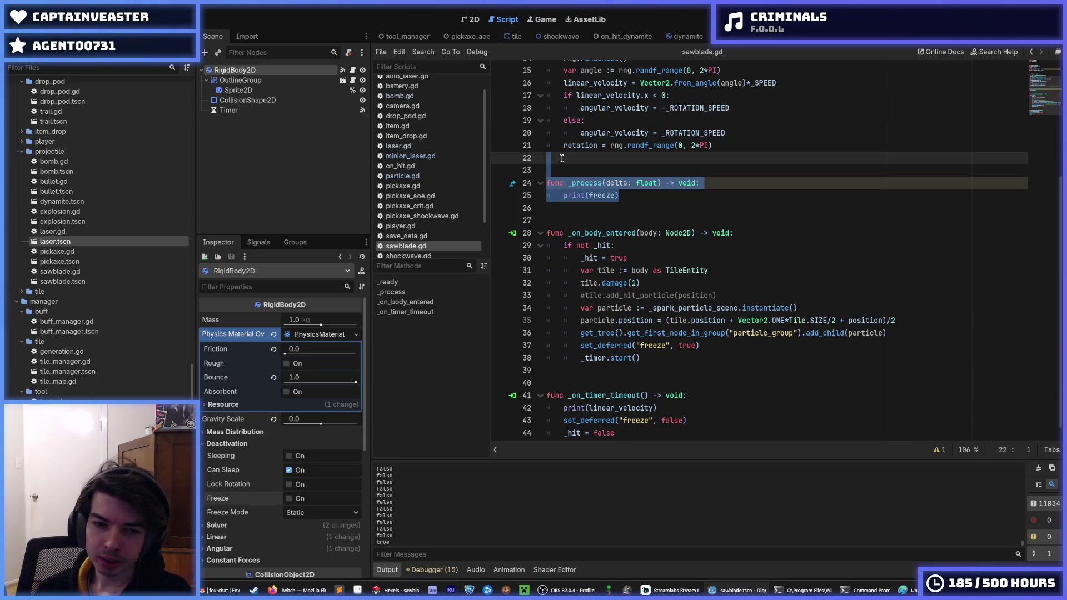
pyautogui.press('Down')
pyautogui.press('Down')
pyautogui.press('Down')
pyautogui.press('End')
pyautogui.press('Left')
pyautogui.press('BackSpace')
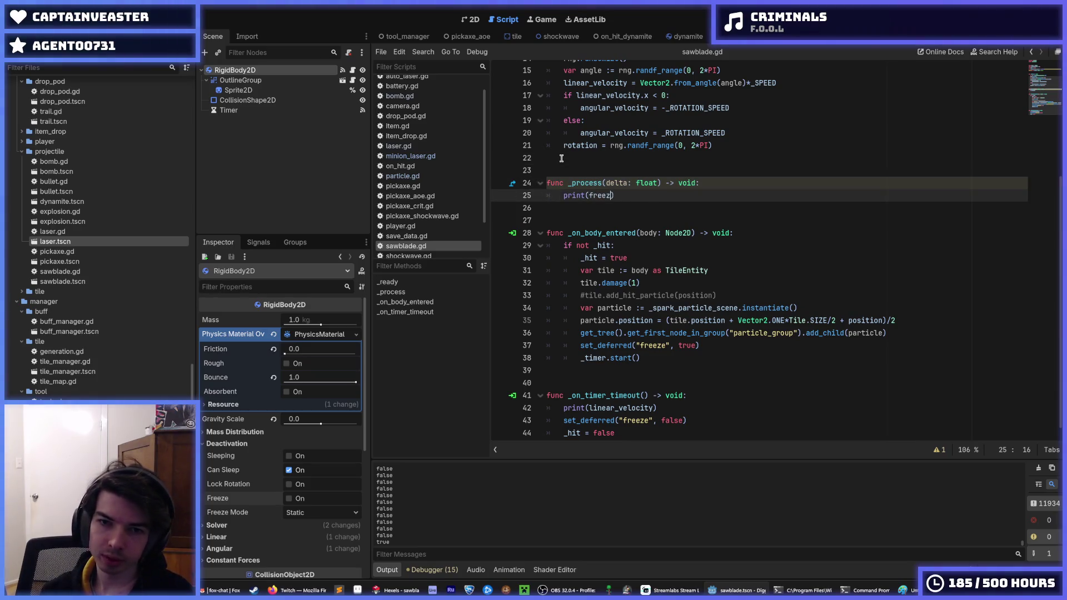
pyautogui.press('BackSpace')
pyautogui.press('BackSpace')
pyautogui.press('BackSpace')
pyautogui.write('l')
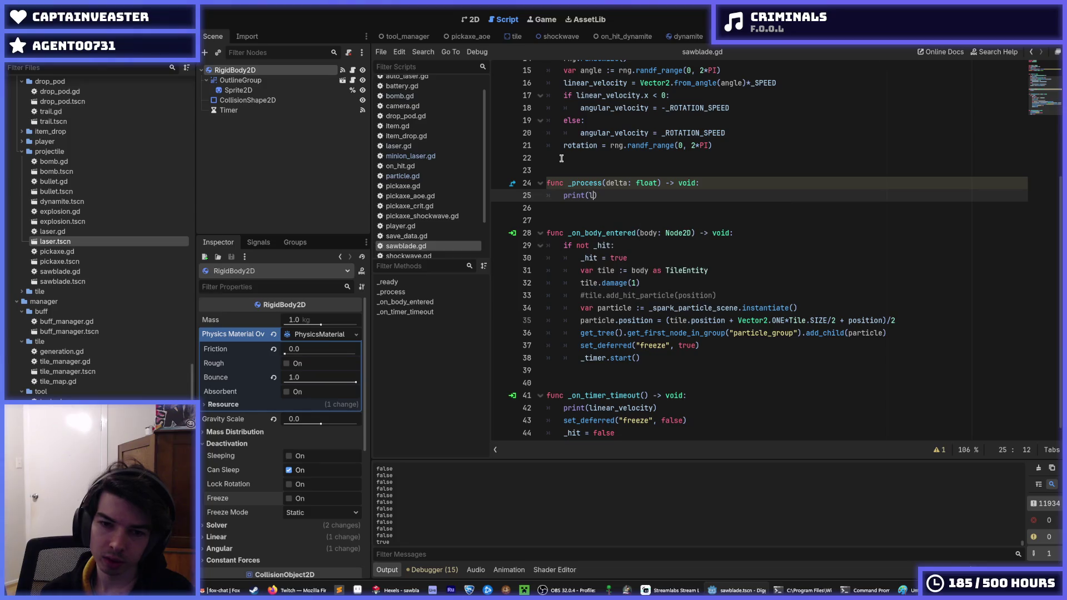
pyautogui.write('inear_velocirty')
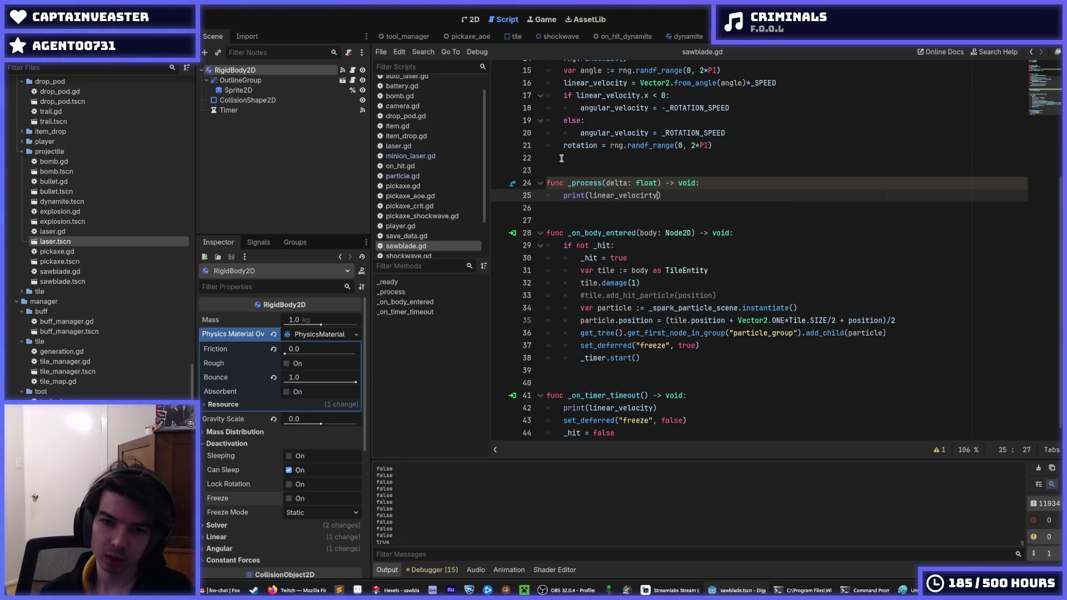
pyautogui.press('BackSpace')
pyautogui.press('BackSpace')
pyautogui.press('BackSpace')
pyautogui.write('ty')
pyautogui.press('F5')
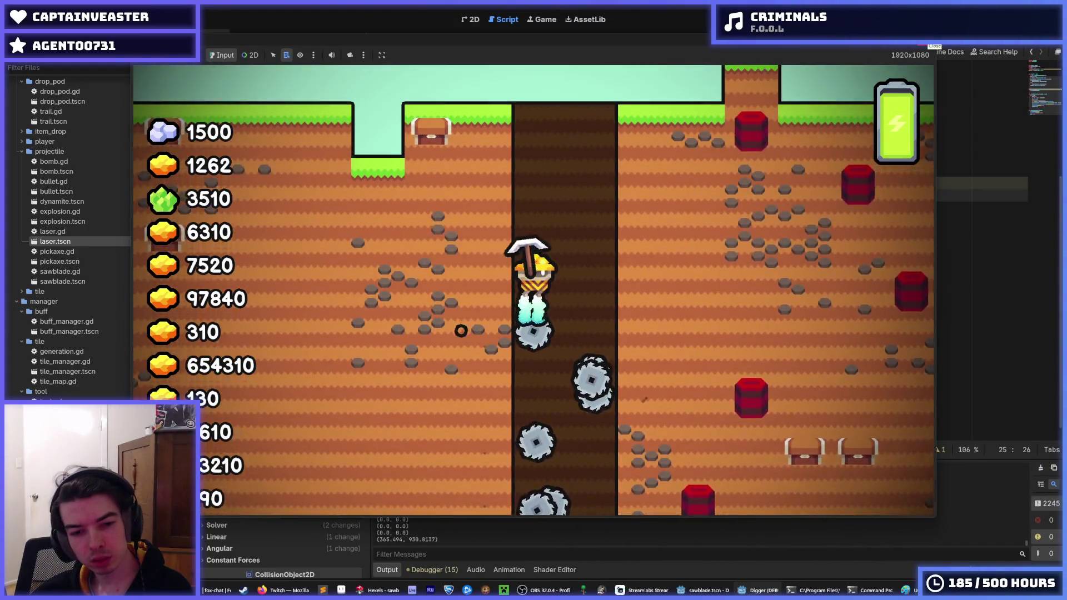
pyautogui.click(927, 39)
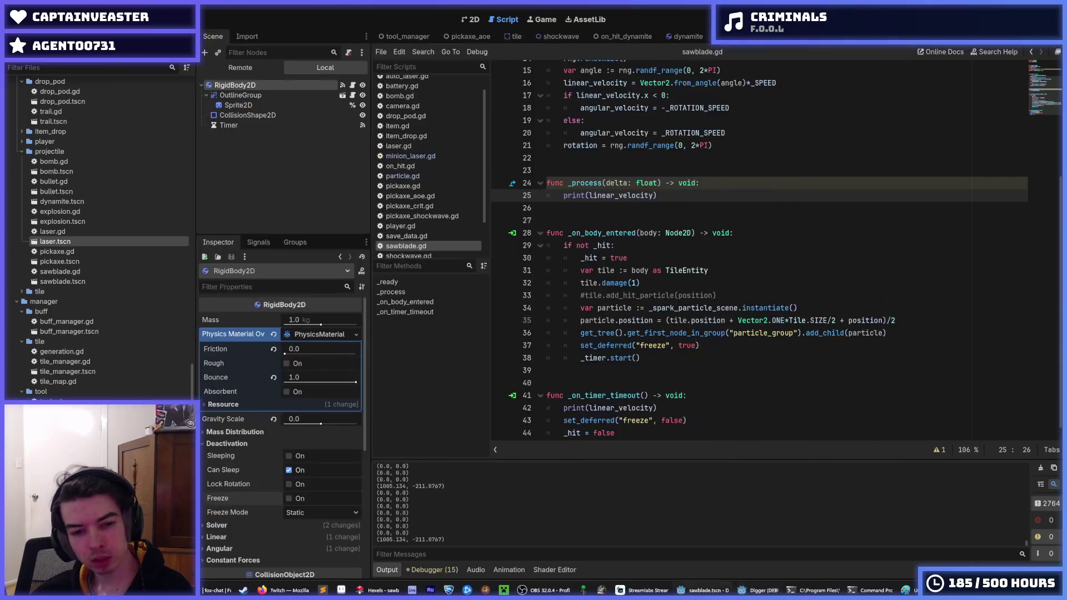
pyautogui.scroll(-1, 687, 375)
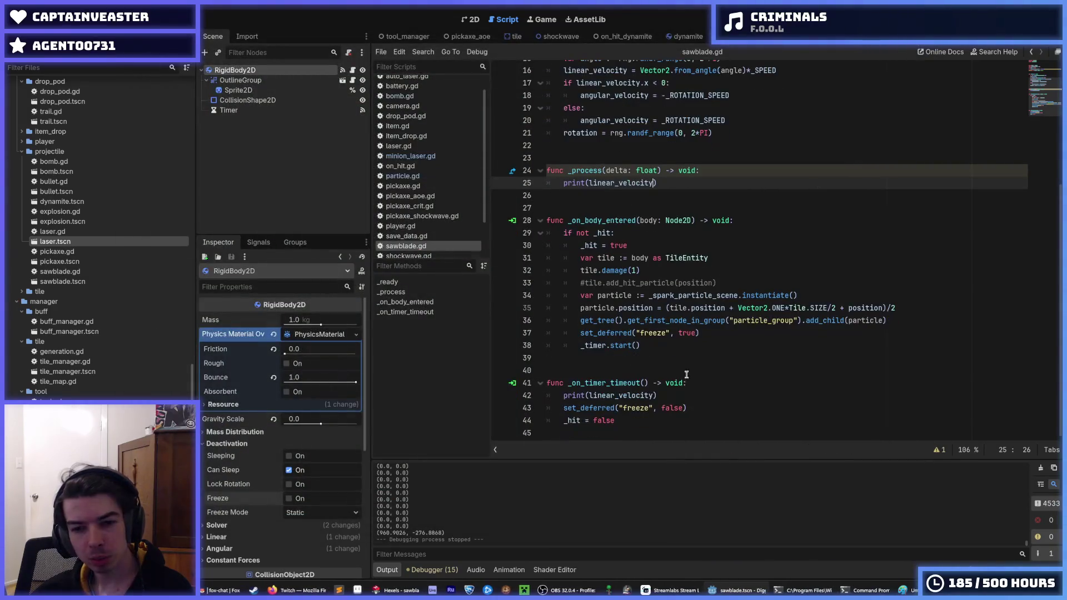
pyautogui.click(704, 403)
pyautogui.click(690, 387)
pyautogui.click(694, 391)
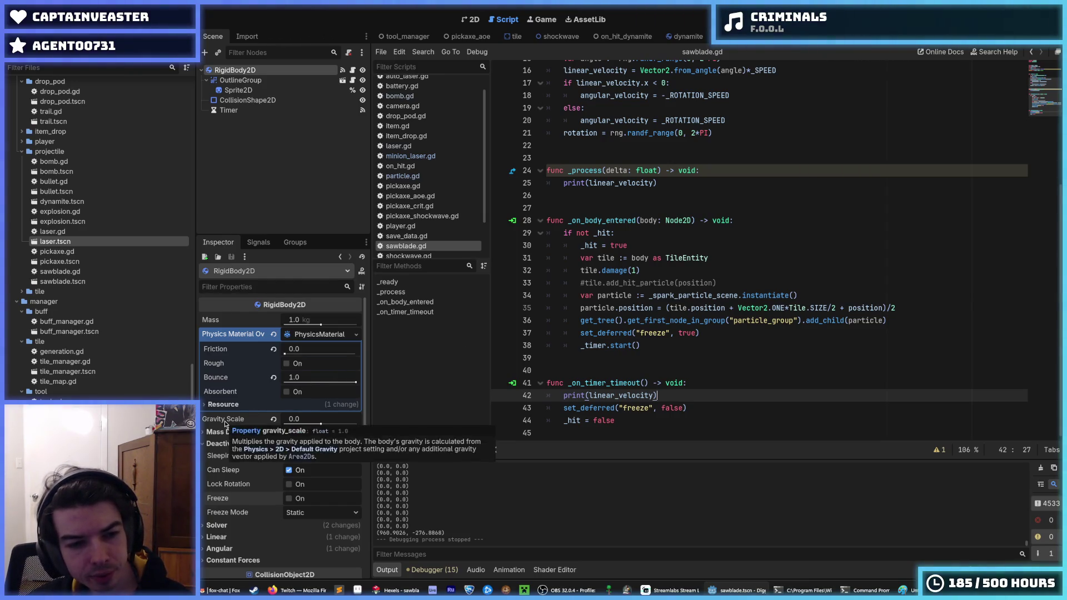
pyautogui.scroll(-2, 225, 425)
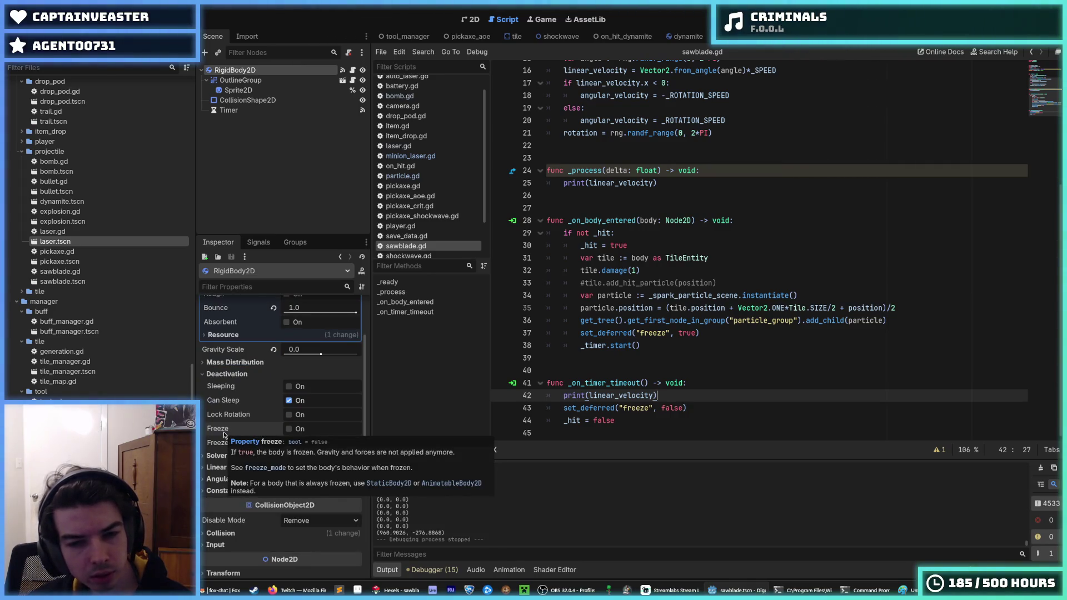
pyautogui.click(724, 336)
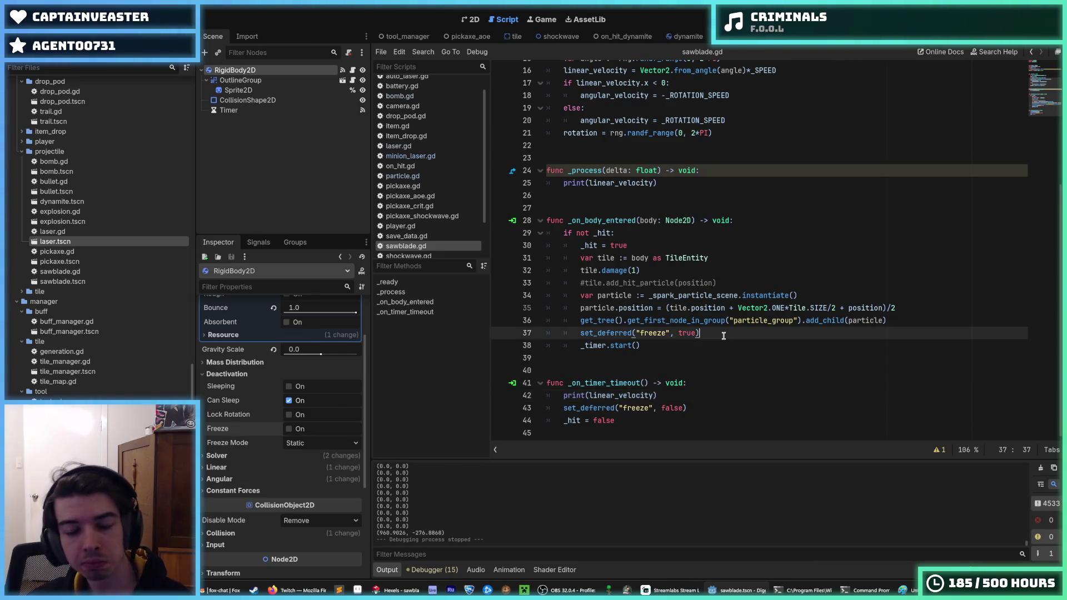
pyautogui.moveTo(724, 335); pyautogui.dragTo(725, 345)
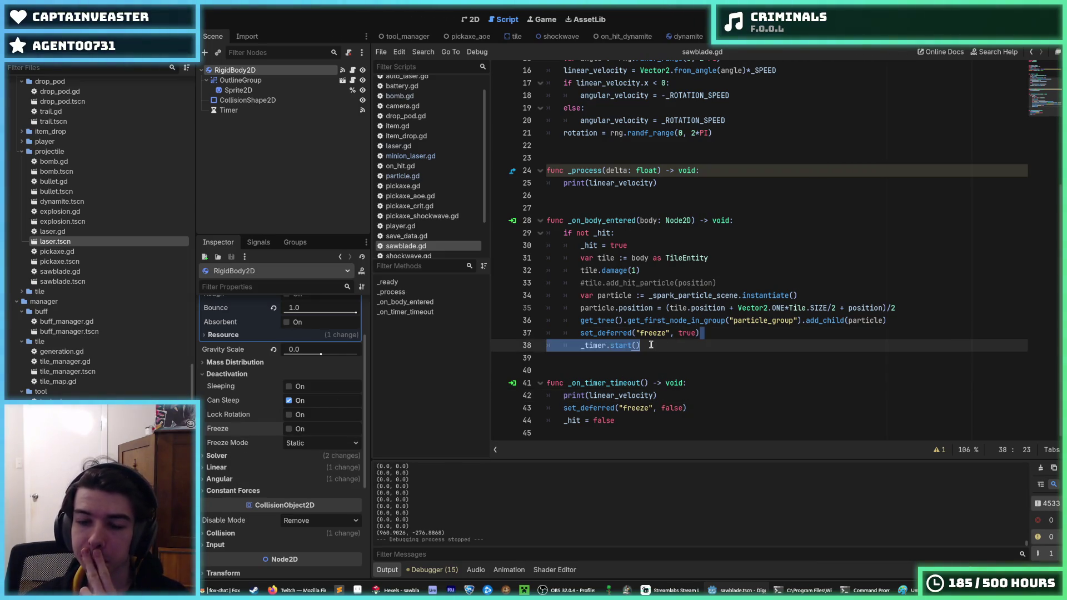
pyautogui.click(725, 345)
pyautogui.click(732, 339)
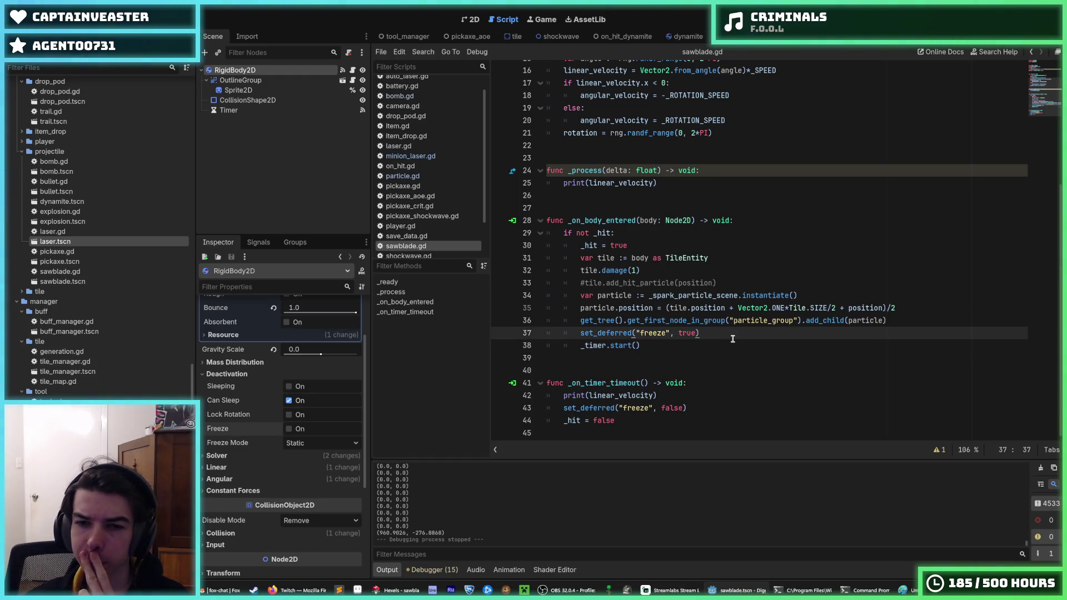
pyautogui.click(718, 345)
pyautogui.click(720, 337)
pyautogui.click(710, 344)
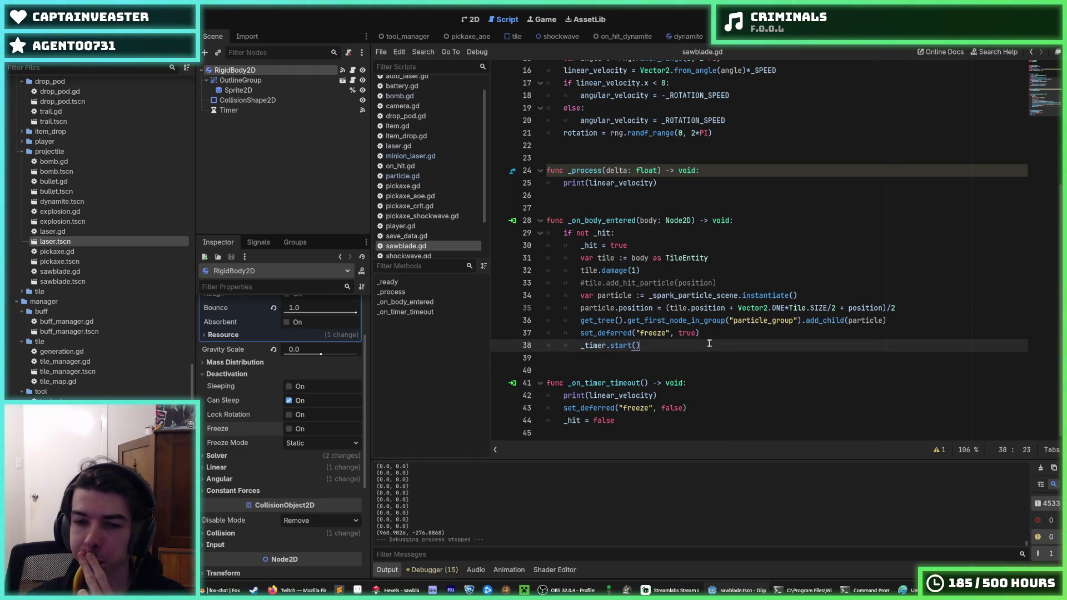
pyautogui.click(711, 333)
pyautogui.click(706, 341)
pyautogui.click(708, 332)
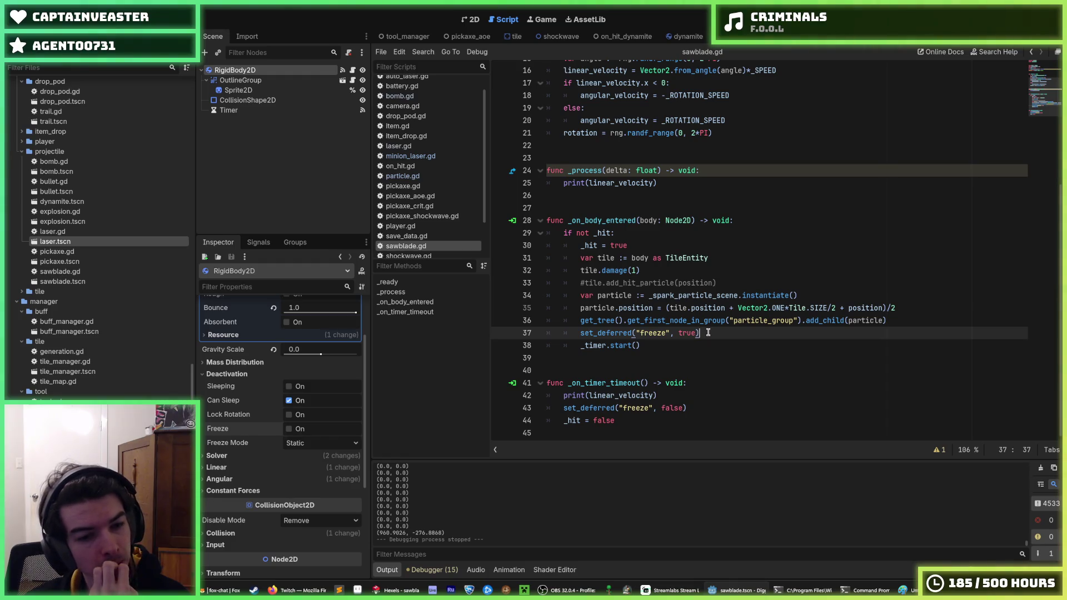
pyautogui.click(682, 341)
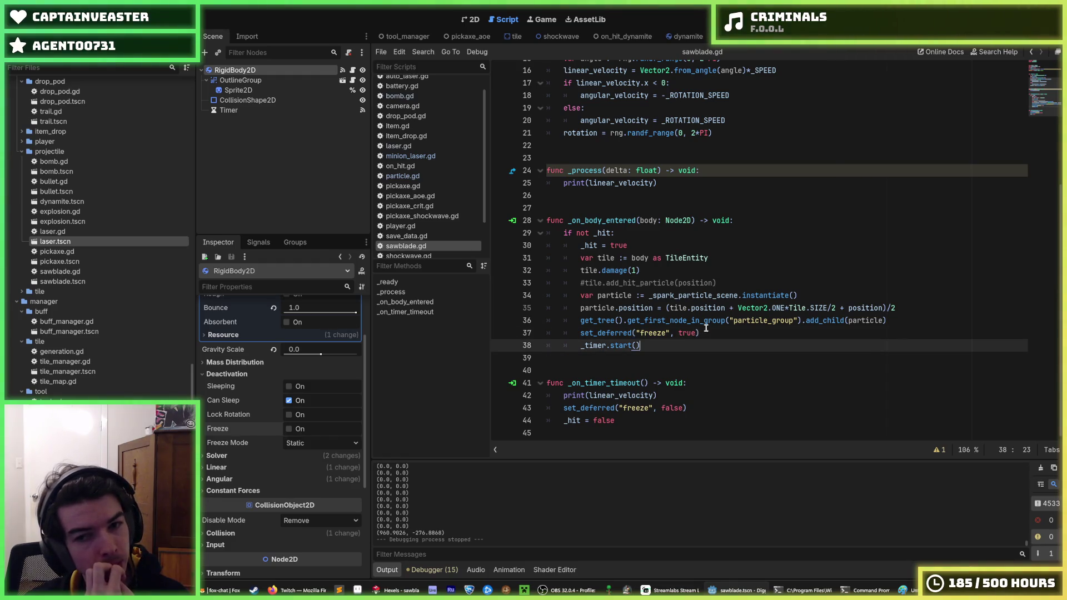
pyautogui.click(713, 331)
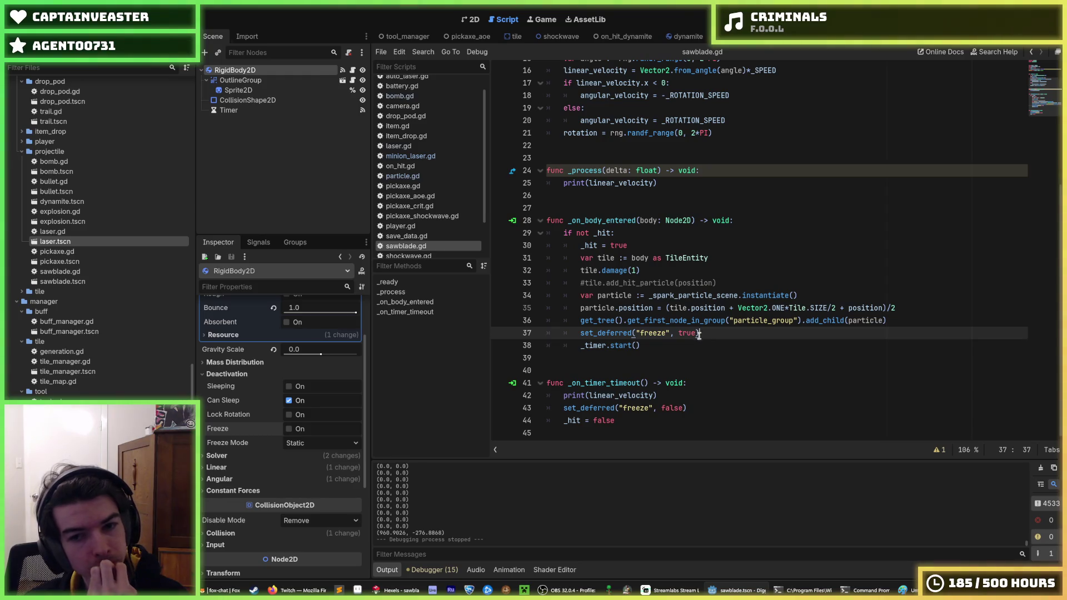
pyautogui.click(704, 340)
pyautogui.scroll(1, 704, 338)
pyautogui.scroll(-1, 703, 338)
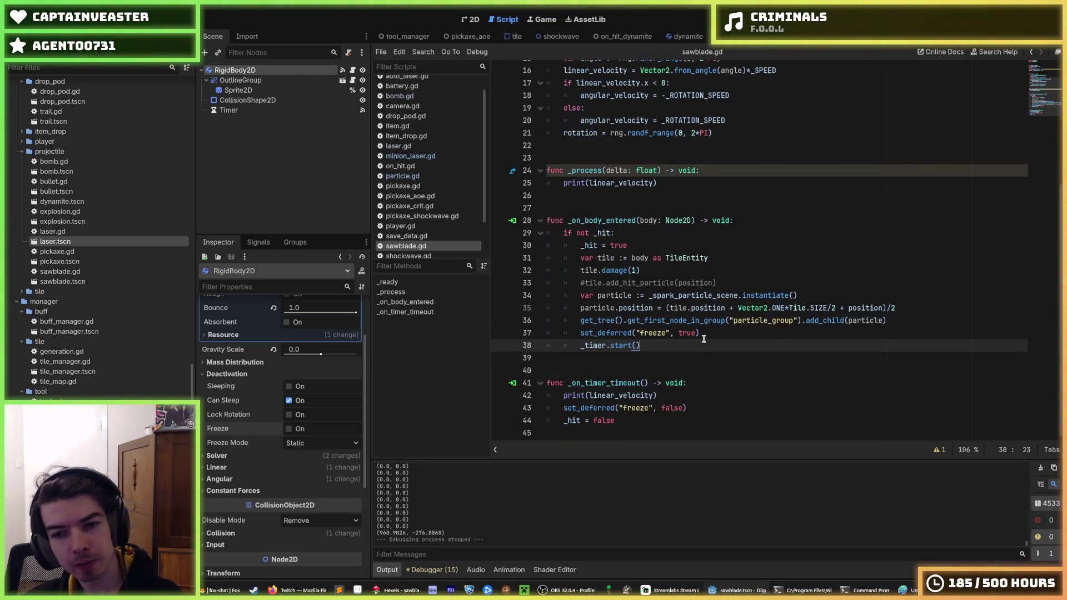
pyautogui.click(703, 337)
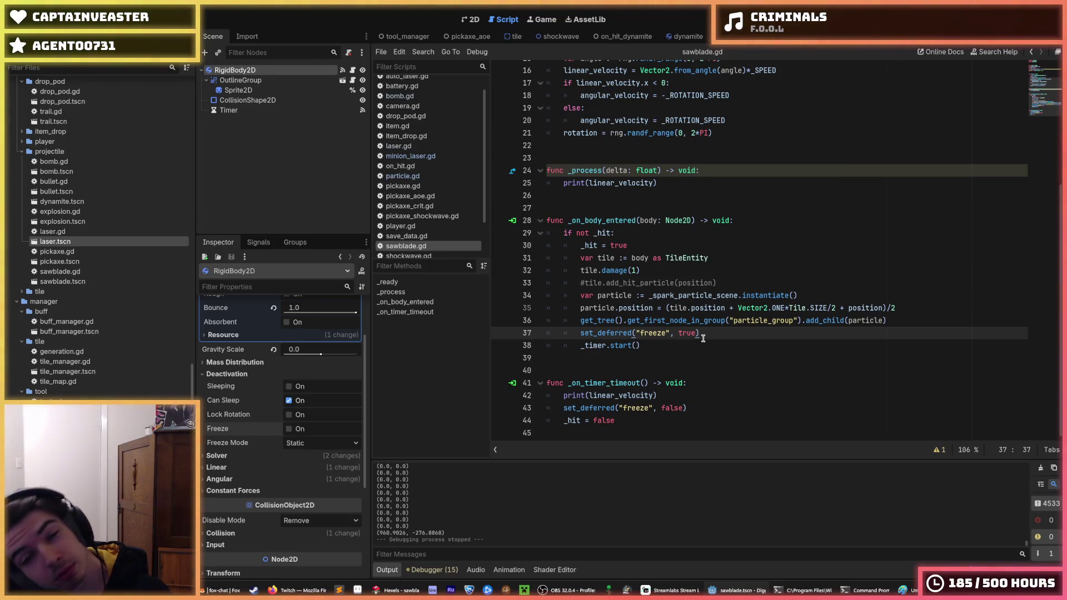
pyautogui.click(699, 408)
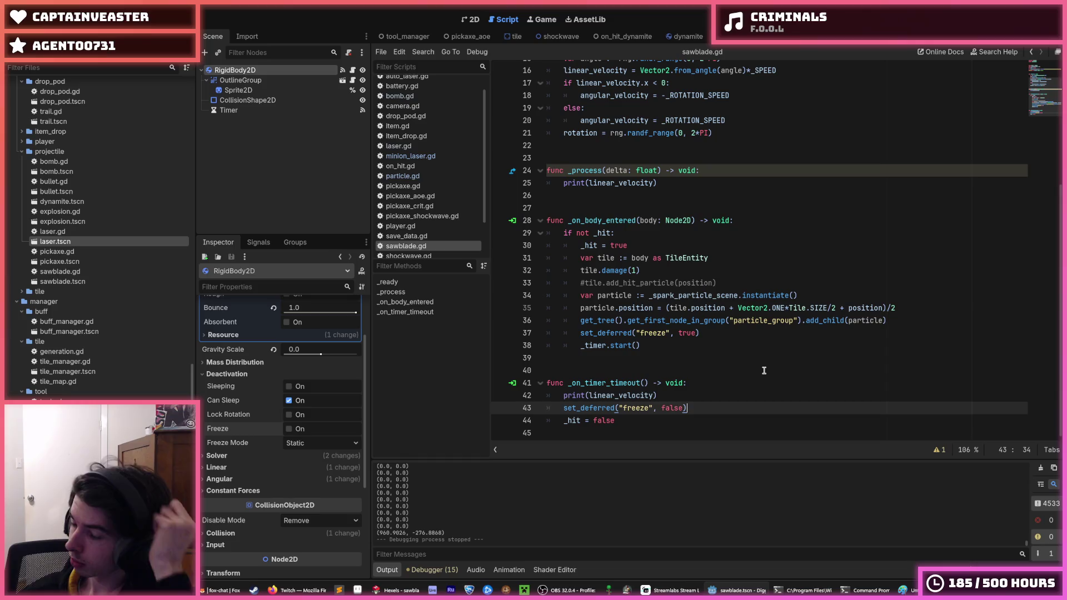
pyautogui.click(673, 393)
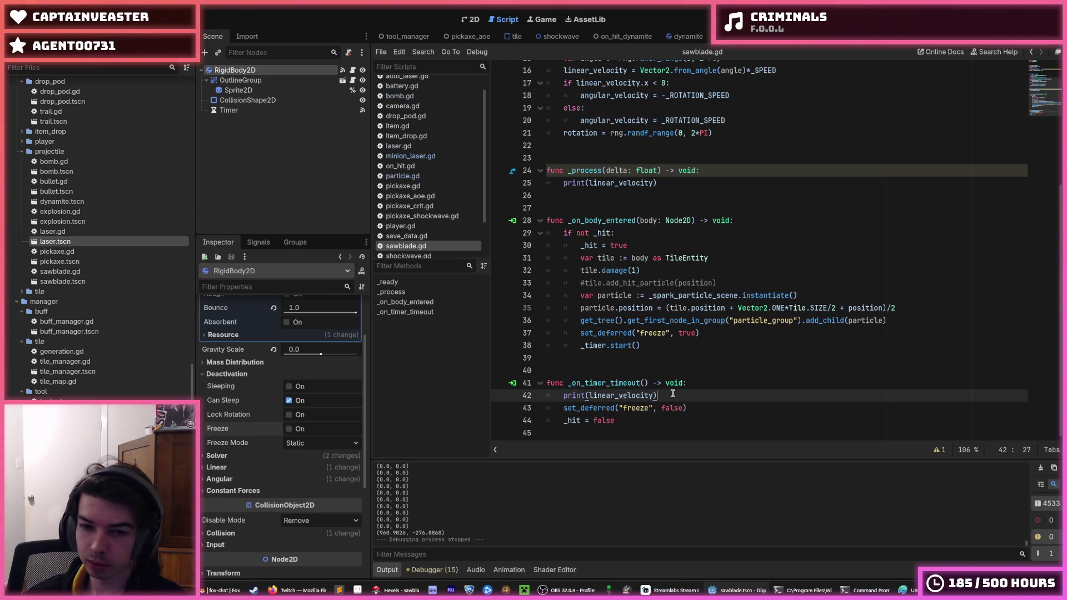
# Delete the print(linear_velocity) line from _on_timer_timeout.
pyautogui.moveTo(673, 394); pyautogui.dragTo(528, 396)
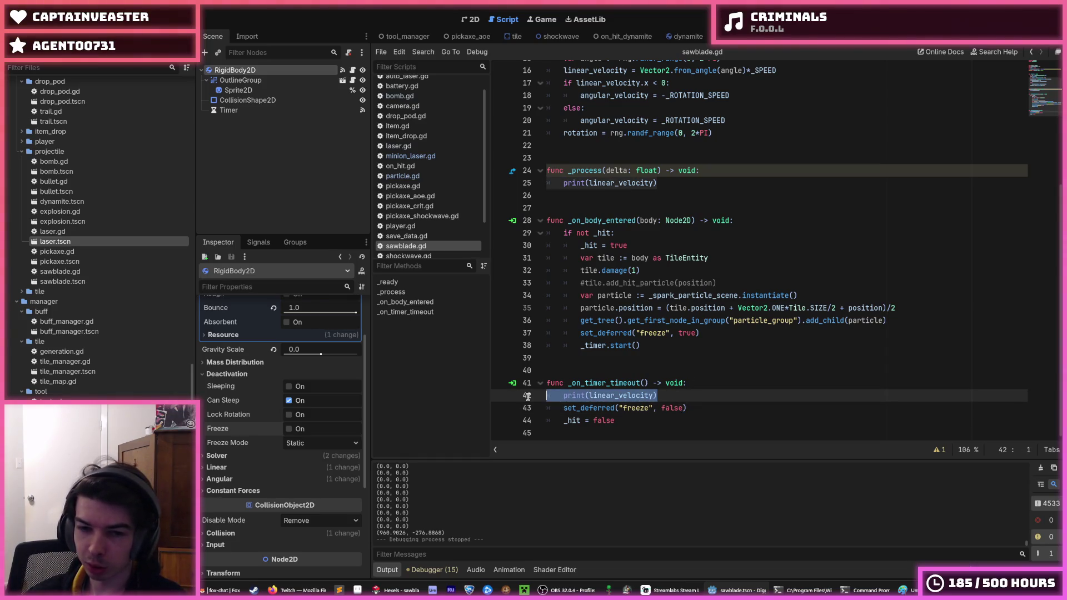
pyautogui.click(691, 399)
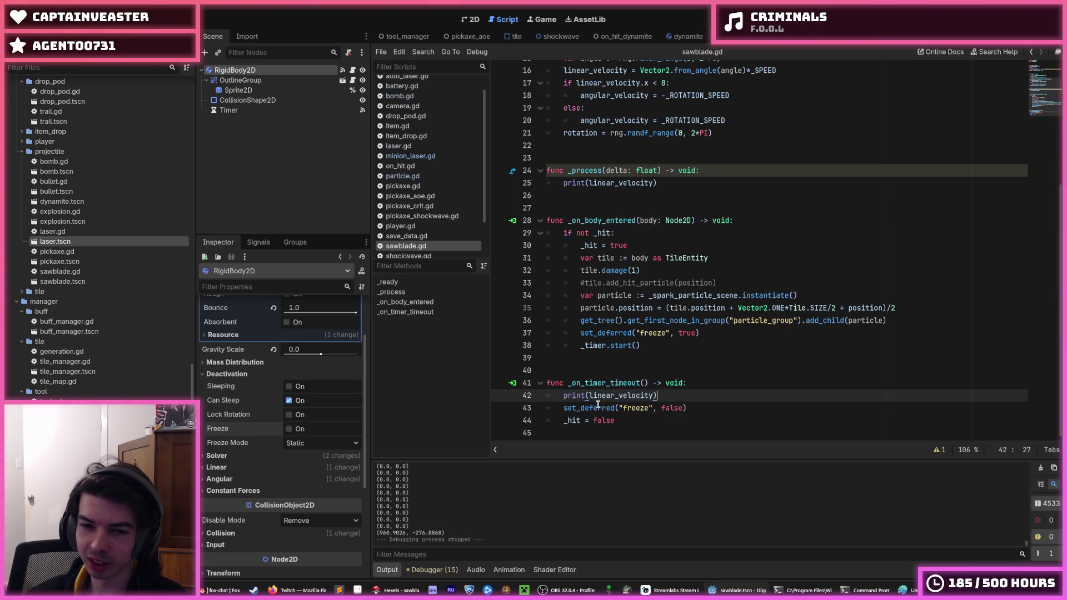
pyautogui.hotkey('shift', 'Home')
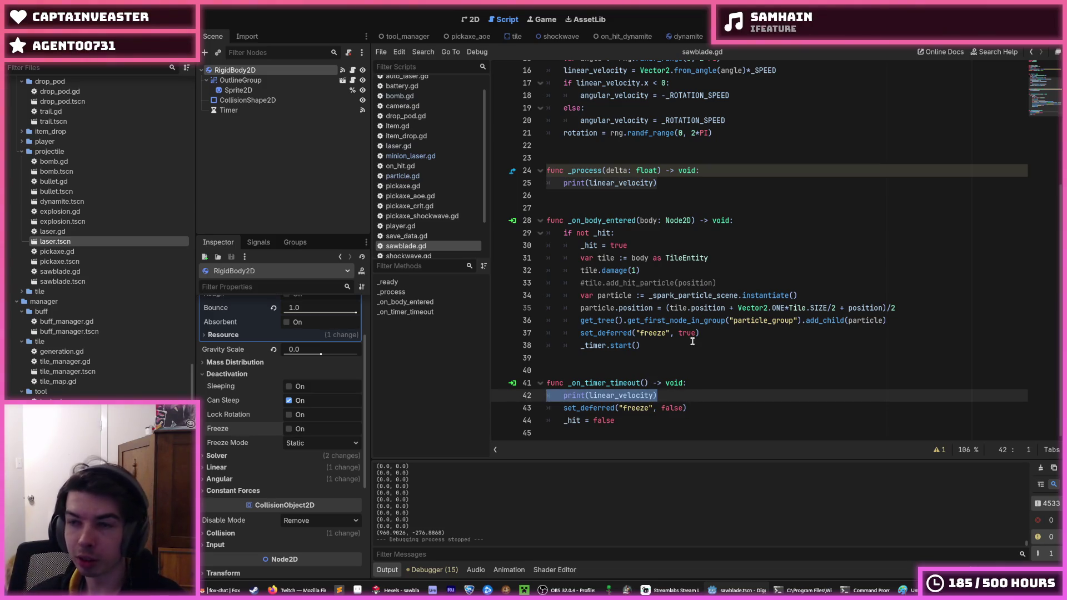
pyautogui.press('BackSpace')
pyautogui.press('BackSpace')
# Delete the _process and _on_timer_timeout functions from sawblade.gd.
pyautogui.click(674, 183)
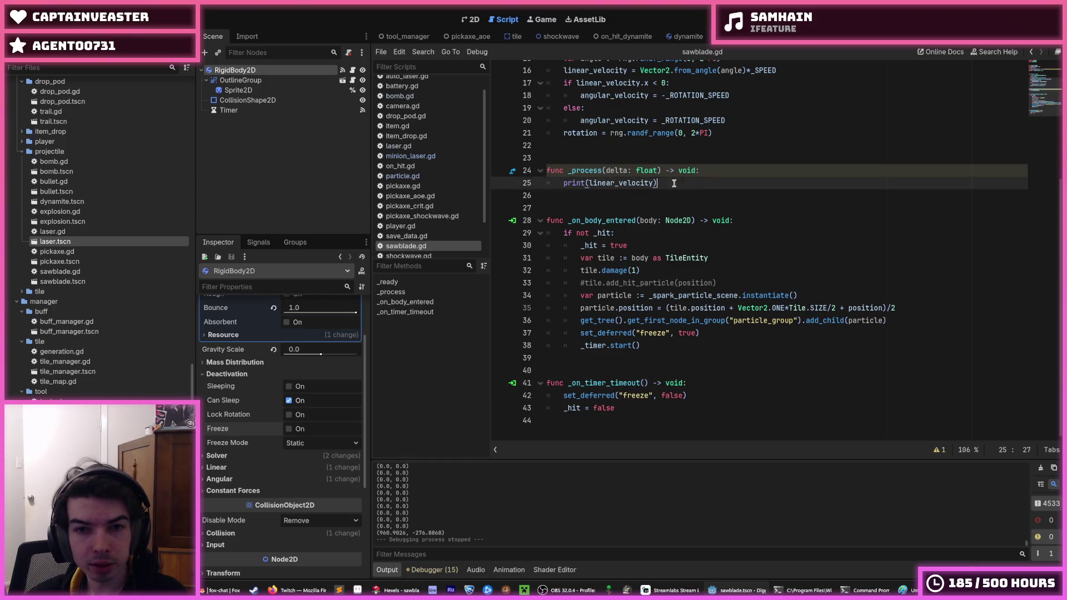
pyautogui.hotkey('shift', 'Up')
pyautogui.hotkey('shift', 'Up')
pyautogui.hotkey('shift', 'Up')
pyautogui.scroll(4, 629, 205)
pyautogui.scroll(-4, 629, 211)
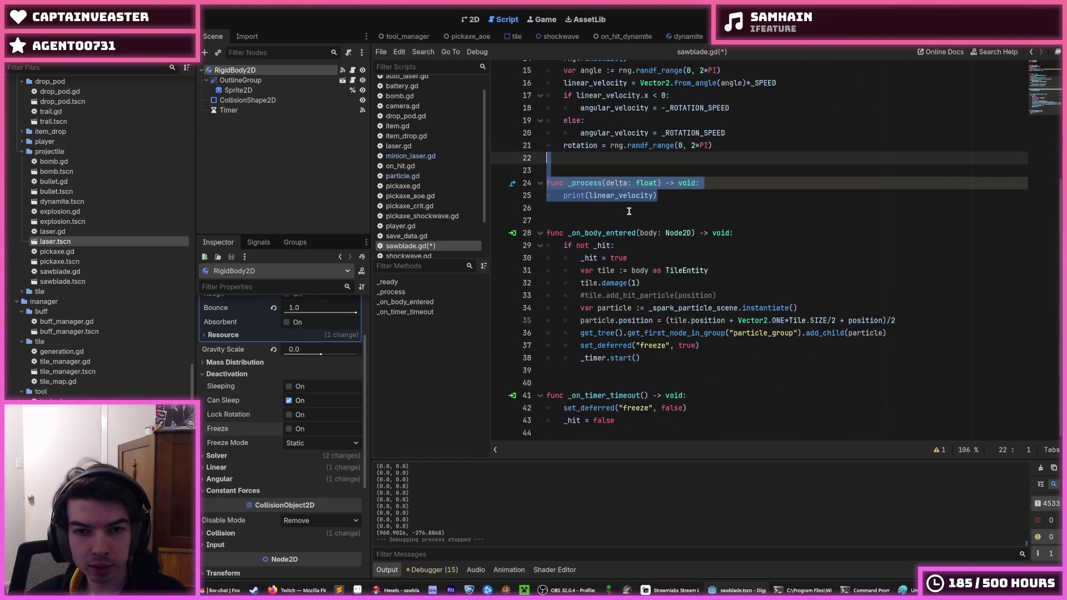
pyautogui.press('BackSpace')
pyautogui.press('BackSpace')
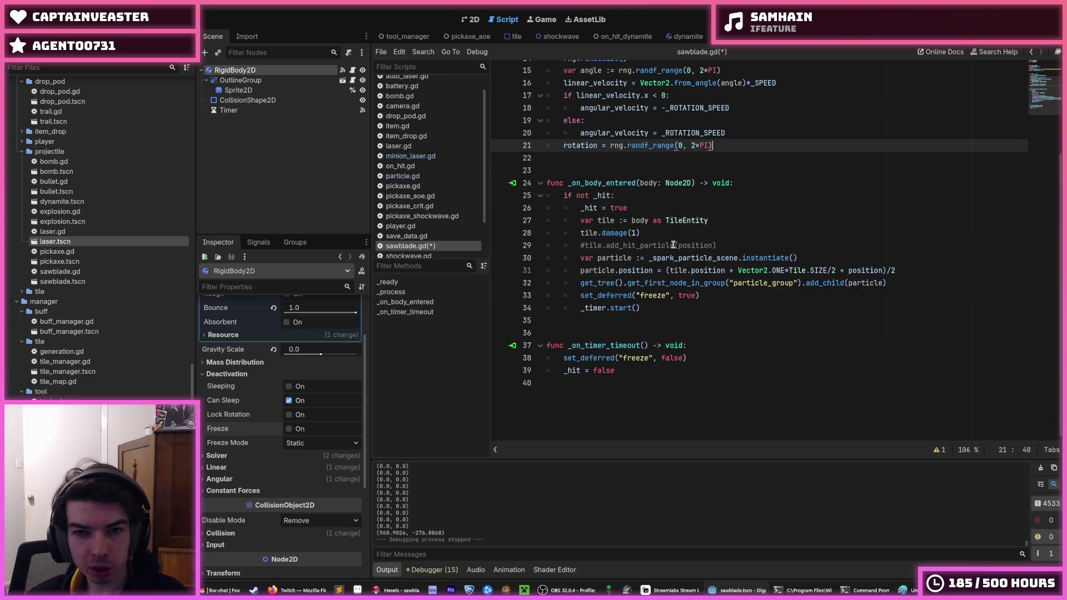
pyautogui.moveTo(691, 371)
pyautogui.mouseDown()
pyautogui.moveTo(672, 338)
pyautogui.moveTo(672, 364)
pyautogui.mouseUp()
pyautogui.scroll(2, 691, 370)
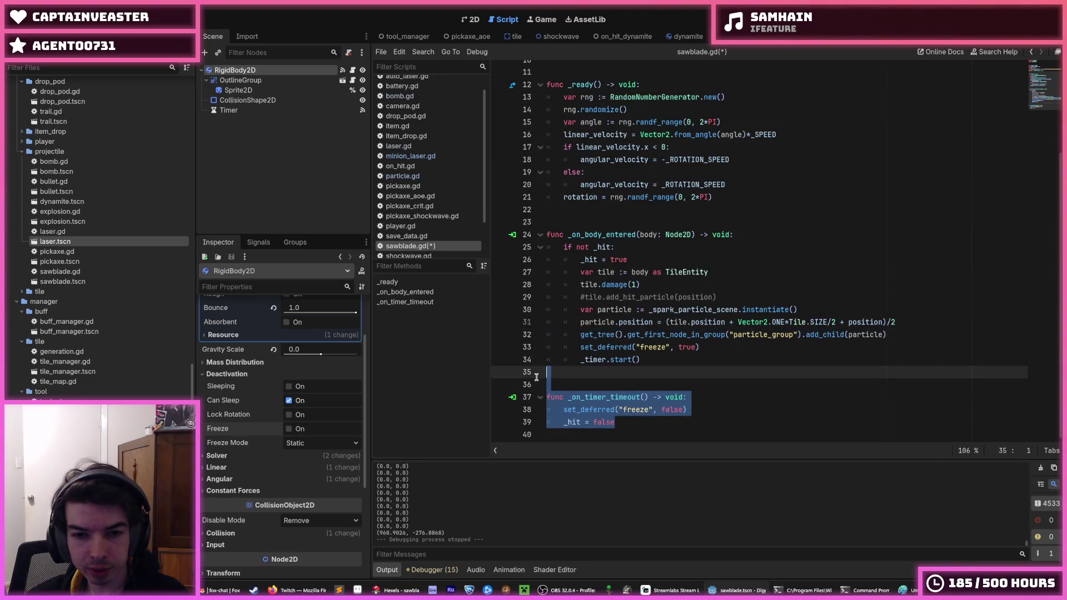
pyautogui.press('BackSpace')
# Remove the 'if not _hit:' check and select the remaining hit handler body.
pyautogui.scroll(2, 685, 310)
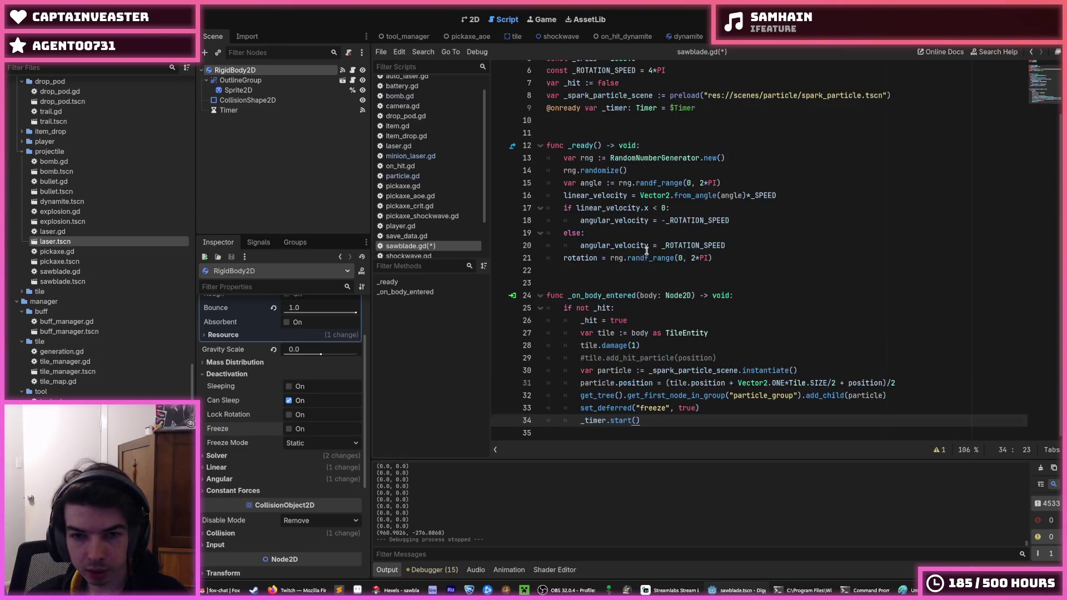
pyautogui.click(645, 245)
pyautogui.moveTo(616, 308); pyautogui.dragTo(491, 313)
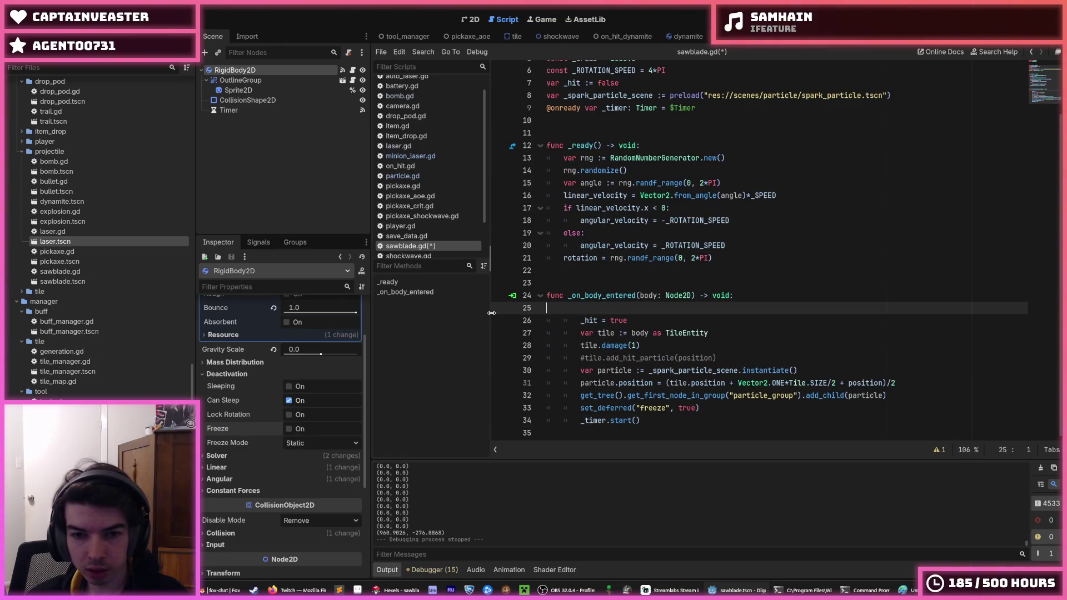
pyautogui.press('Delete')
pyautogui.press('Delete')
pyautogui.moveTo(602, 307)
pyautogui.mouseDown()
pyautogui.moveTo(655, 408)
pyautogui.moveTo(463, 410)
pyautogui.moveTo(457, 392)
pyautogui.moveTo(464, 403)
pyautogui.mouseUp()
# Unindent the _on_body_entered body by one level.
pyautogui.hotkey('shift', 'Tab')
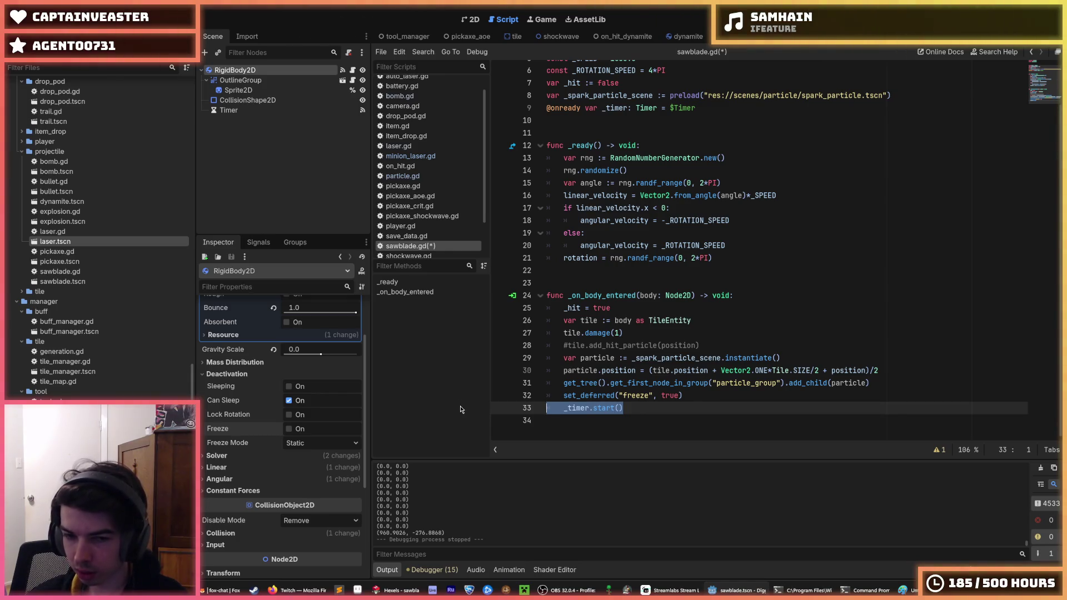
pyautogui.click(630, 404)
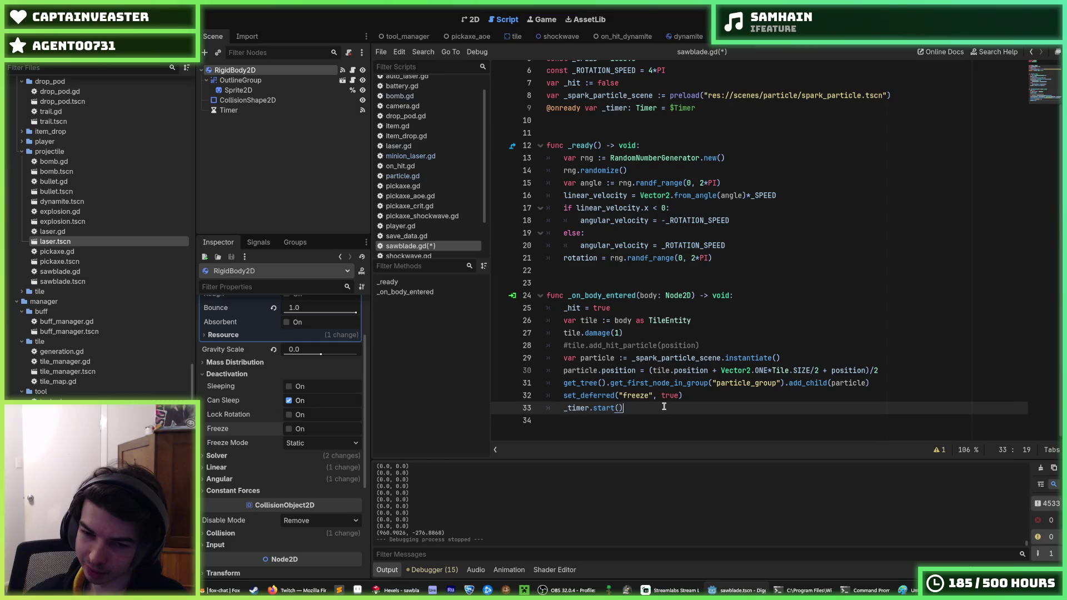
pyautogui.moveTo(663, 407); pyautogui.dragTo(542, 409)
pyautogui.moveTo(717, 346); pyautogui.dragTo(714, 332)
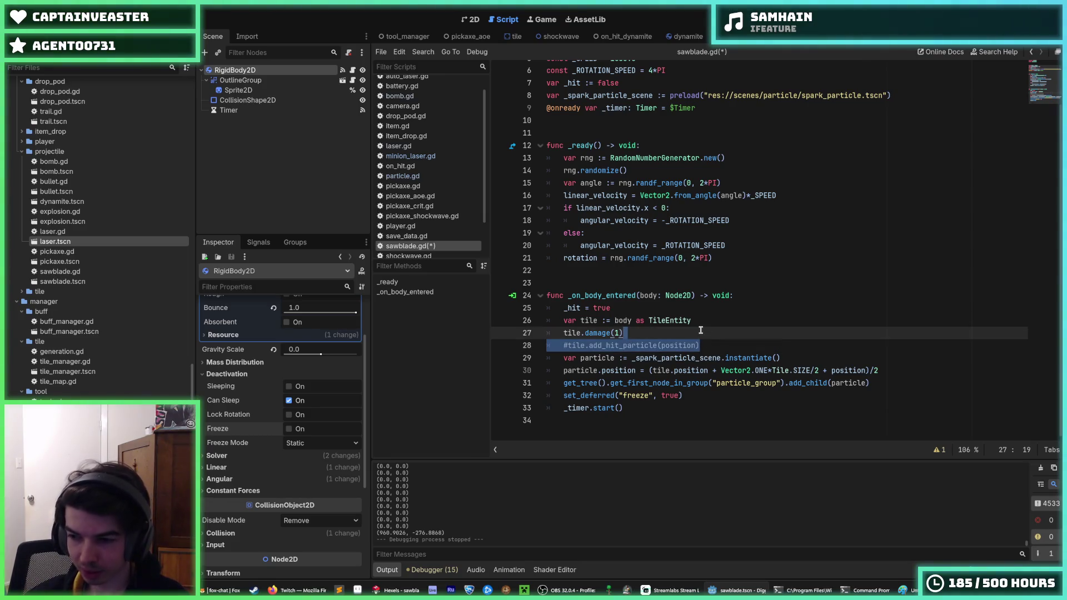
pyautogui.click(701, 331)
pyautogui.moveTo(714, 344); pyautogui.dragTo(706, 336)
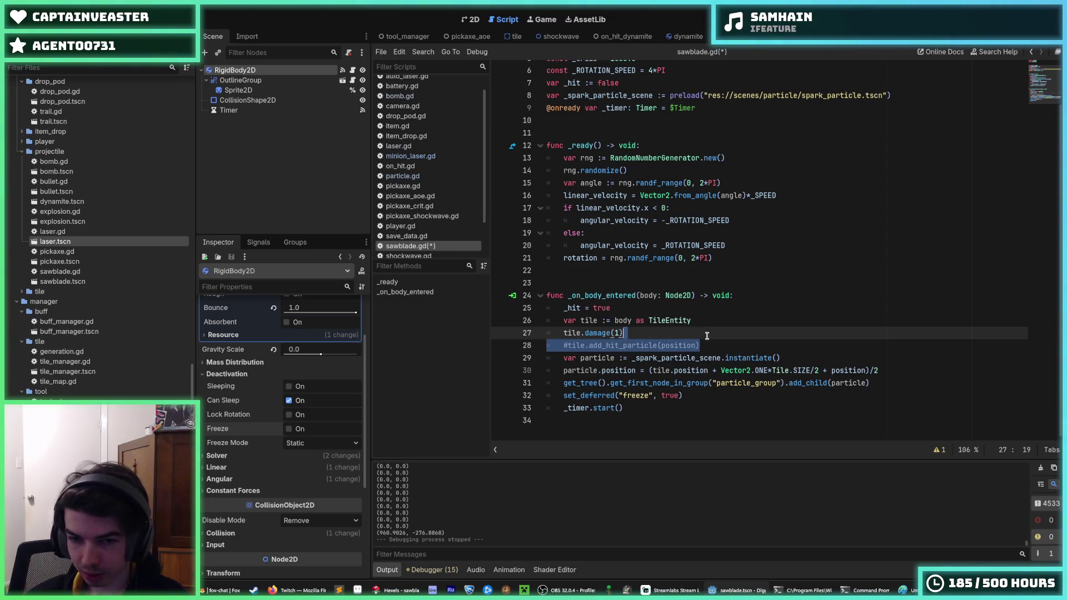
pyautogui.click(707, 336)
# Delete the _timer.start() and set_deferred("freeze", true) lines from the hit handler.
pyautogui.tripleClick(646, 405)
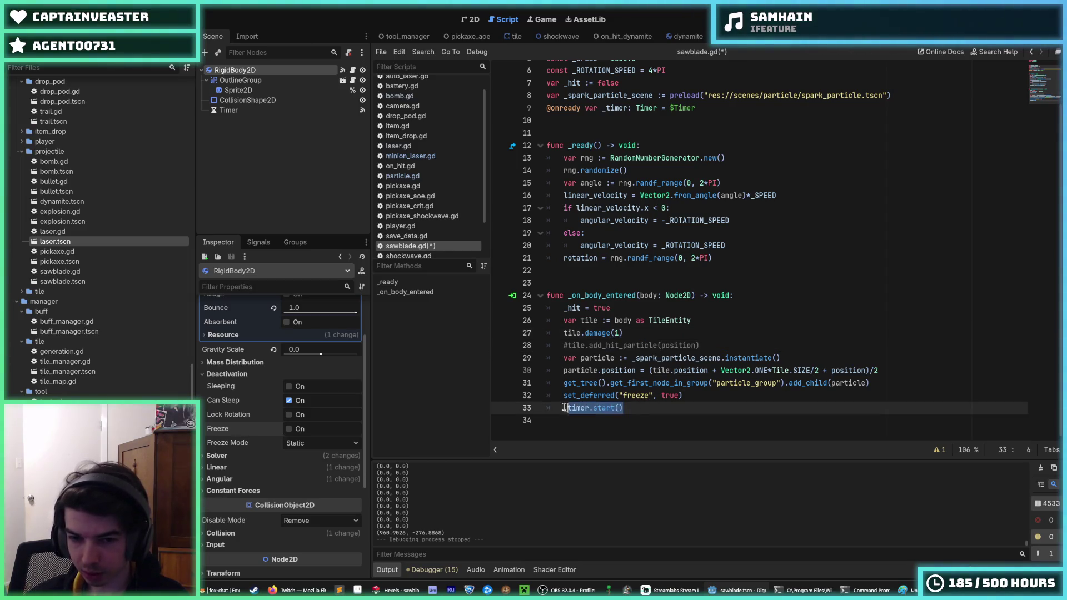
pyautogui.press('BackSpace')
pyautogui.press('BackSpace')
pyautogui.tripleClick(729, 393)
pyautogui.press('BackSpace')
pyautogui.press('BackSpace')
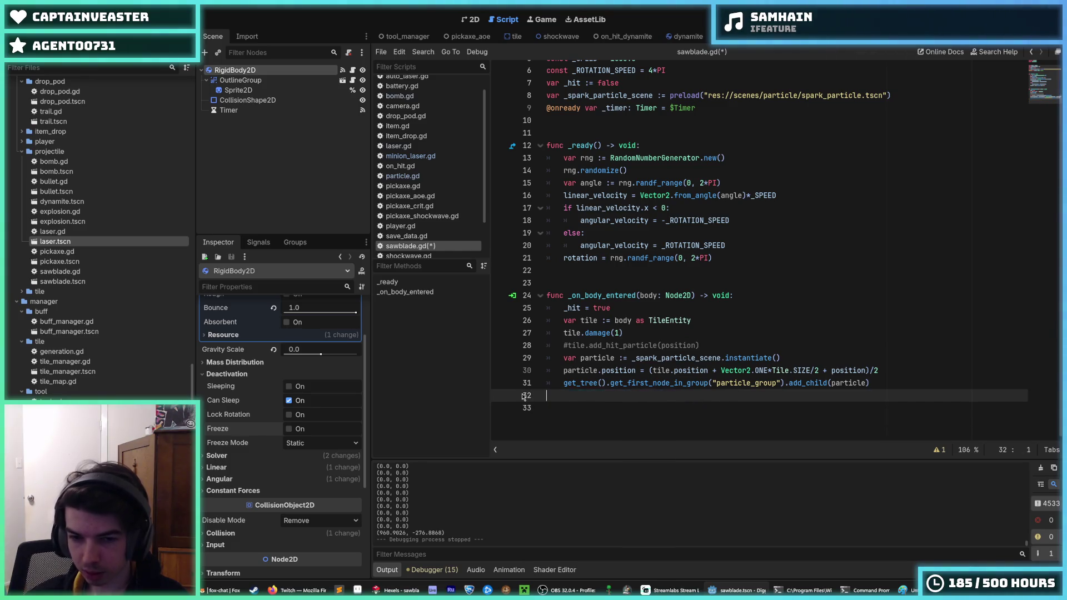
pyautogui.scroll(2, 650, 289)
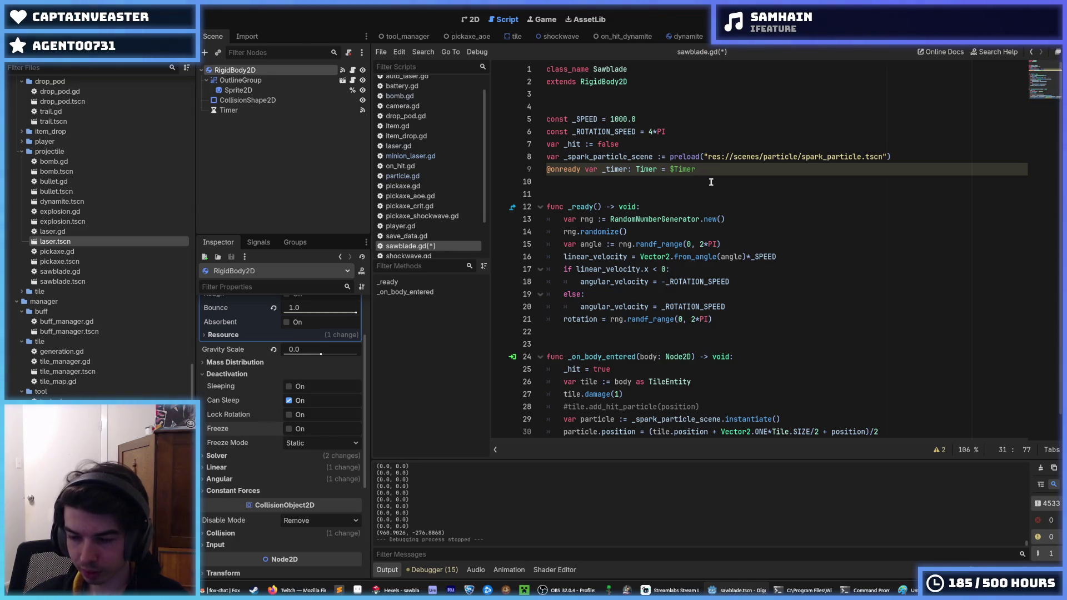
pyautogui.moveTo(696, 169); pyautogui.dragTo(914, 154)
pyautogui.press('BackSpace')
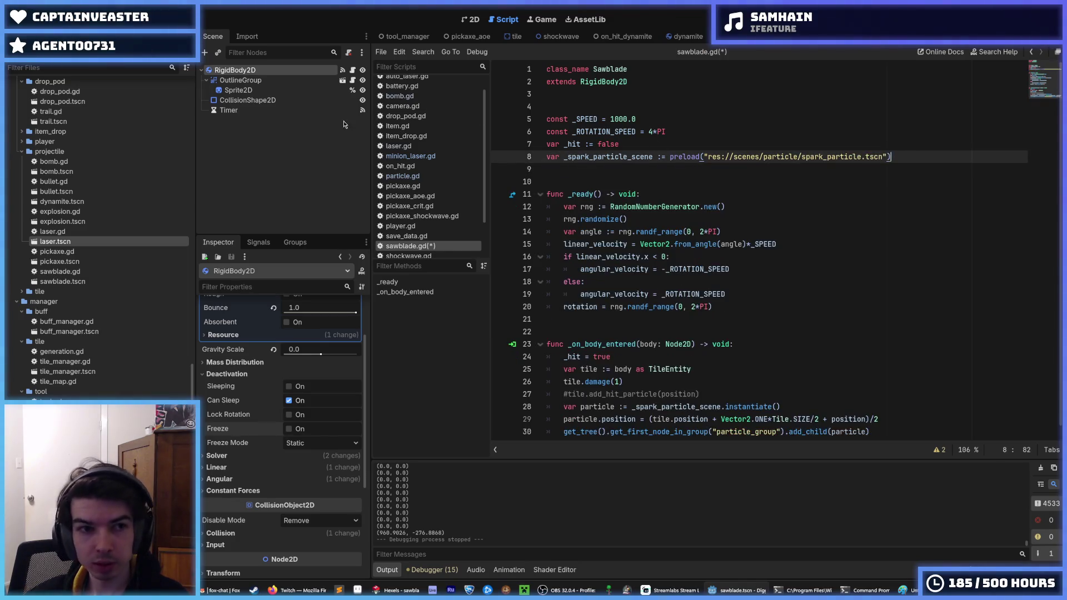
pyautogui.click(281, 112)
pyautogui.press('Delete')
pyautogui.click(520, 308)
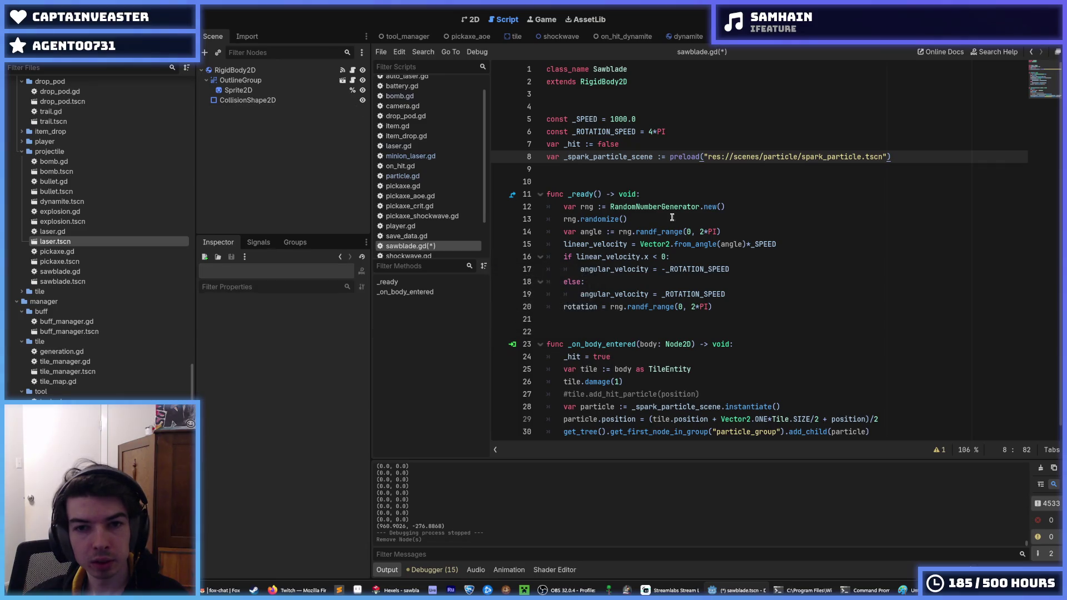
# Delete the _hit variable and the _hit = true line, then save sawblade.gd.
pyautogui.moveTo(648, 149); pyautogui.dragTo(691, 131)
pyautogui.press('BackSpace')
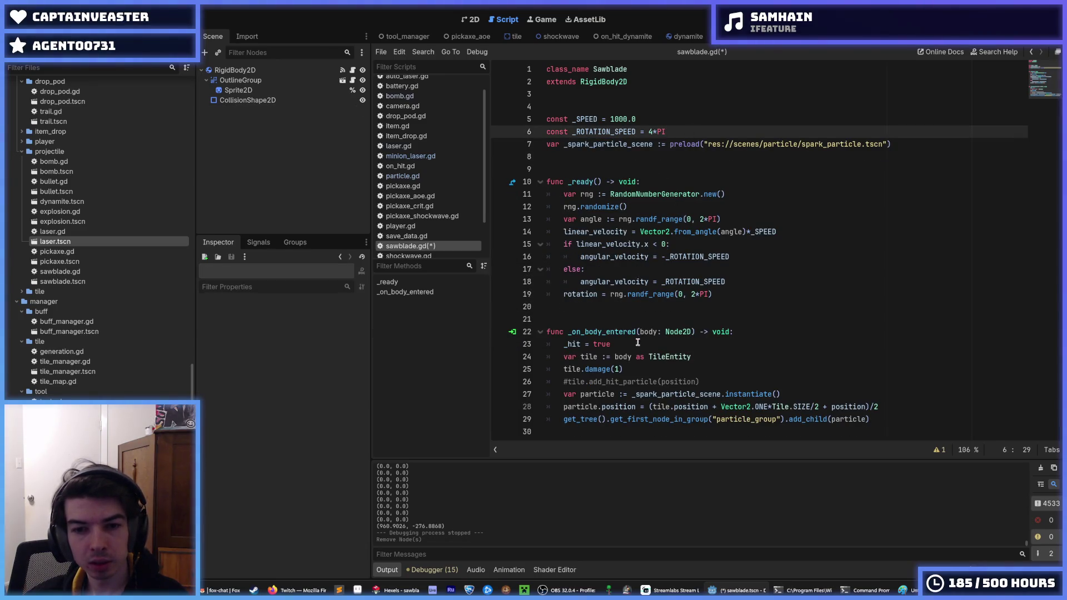
pyautogui.moveTo(638, 343); pyautogui.dragTo(735, 331)
pyautogui.press('BackSpace')
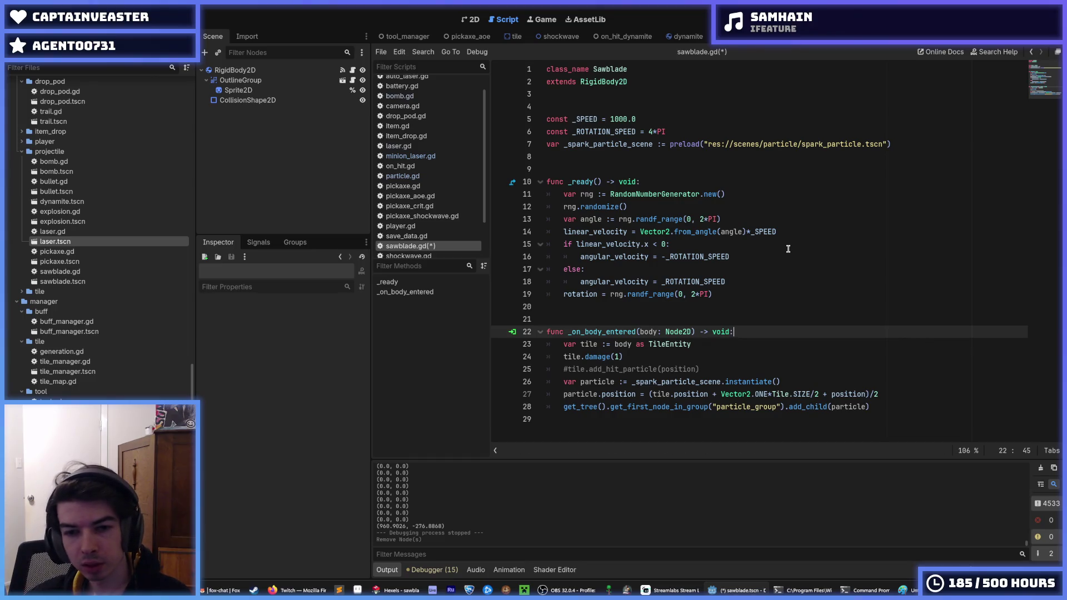
pyautogui.hotkey('ctrl', 's')
# Run the game and steer the miner right, left, down and up through the tunnels.
pyautogui.press('F5')
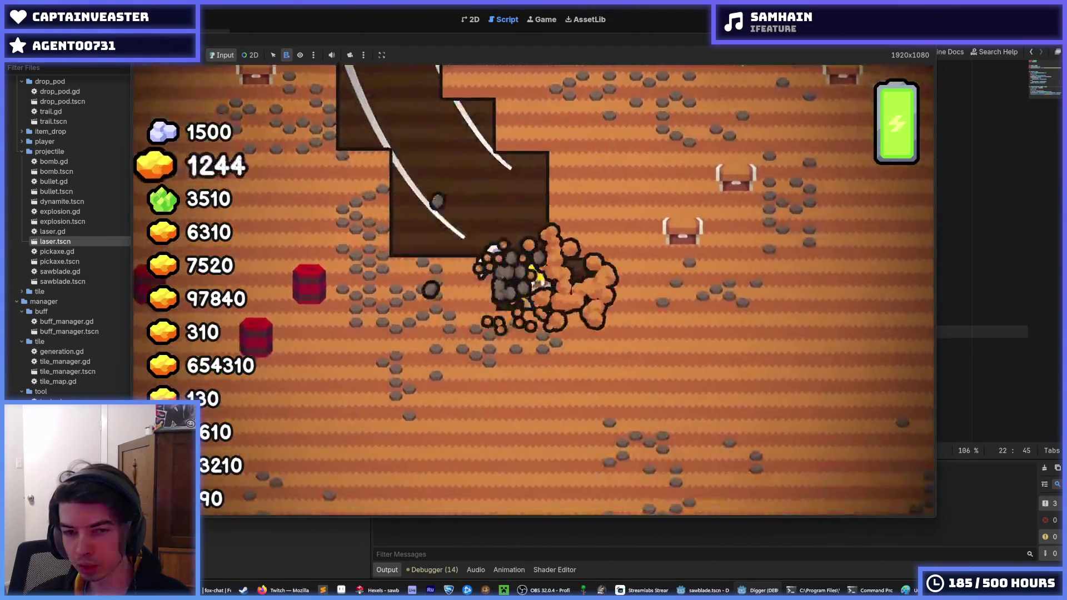
pyautogui.press('d')
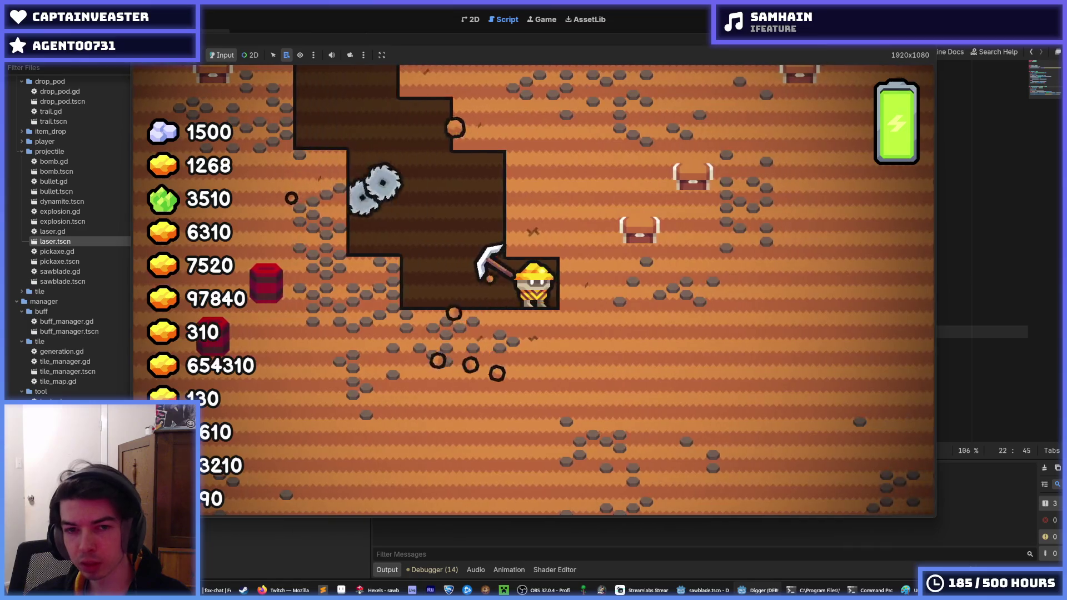
pyautogui.press('d')
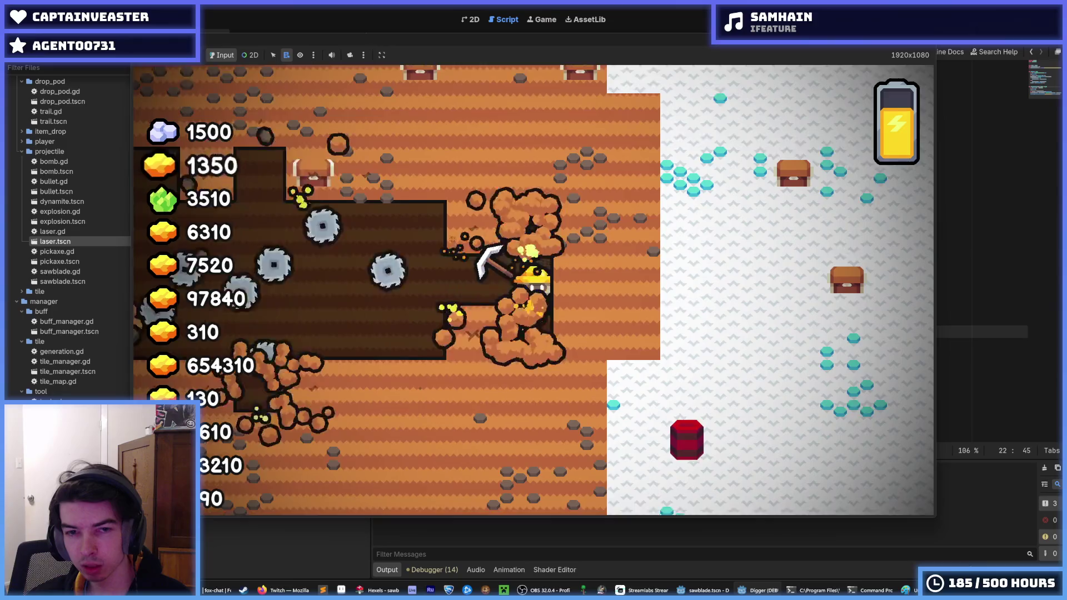
pyautogui.press('d')
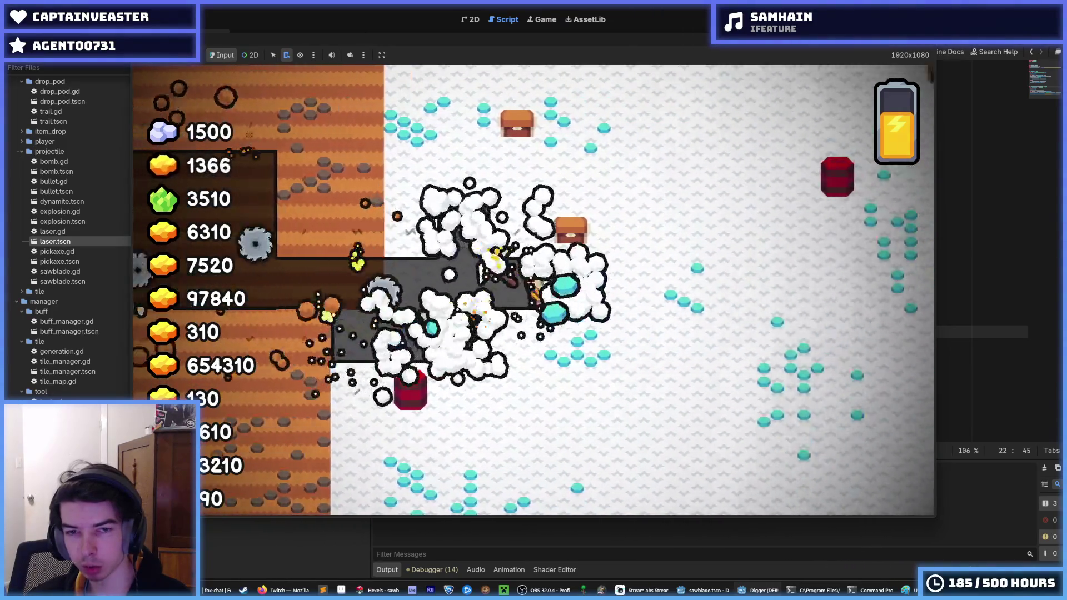
pyautogui.press('a')
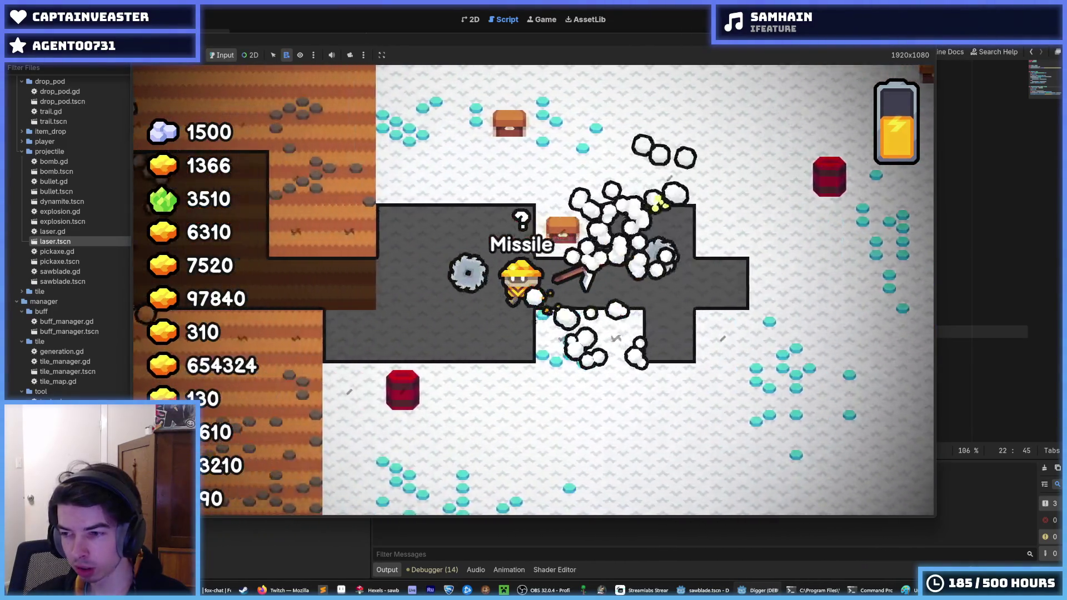
pyautogui.press('w')
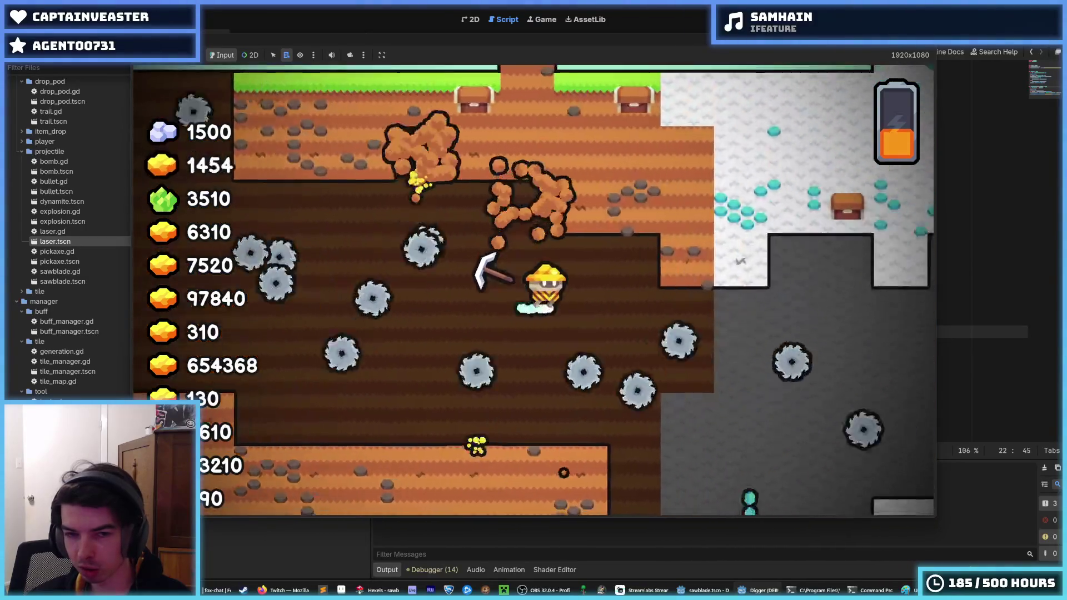
pyautogui.press('s')
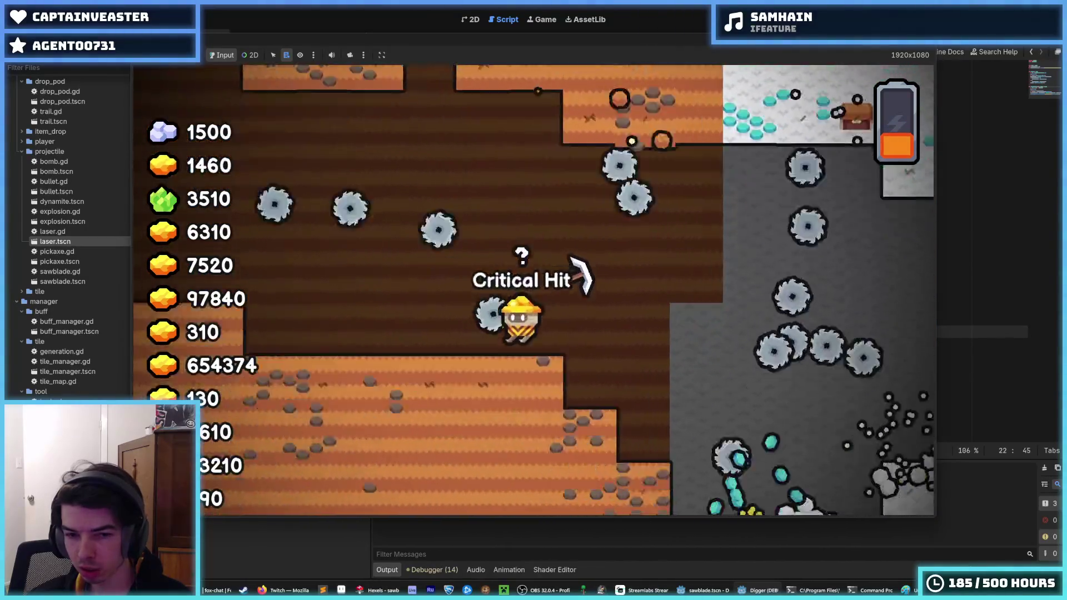
pyautogui.press('w')
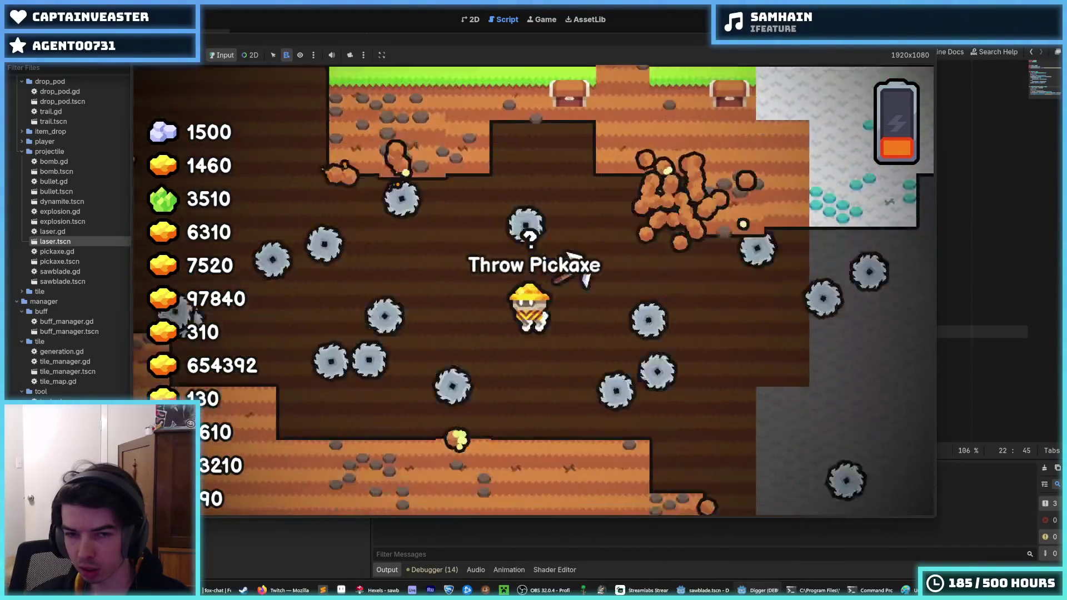
# Dig right through stone into snow, then restart and stop the game.
pyautogui.press('d')
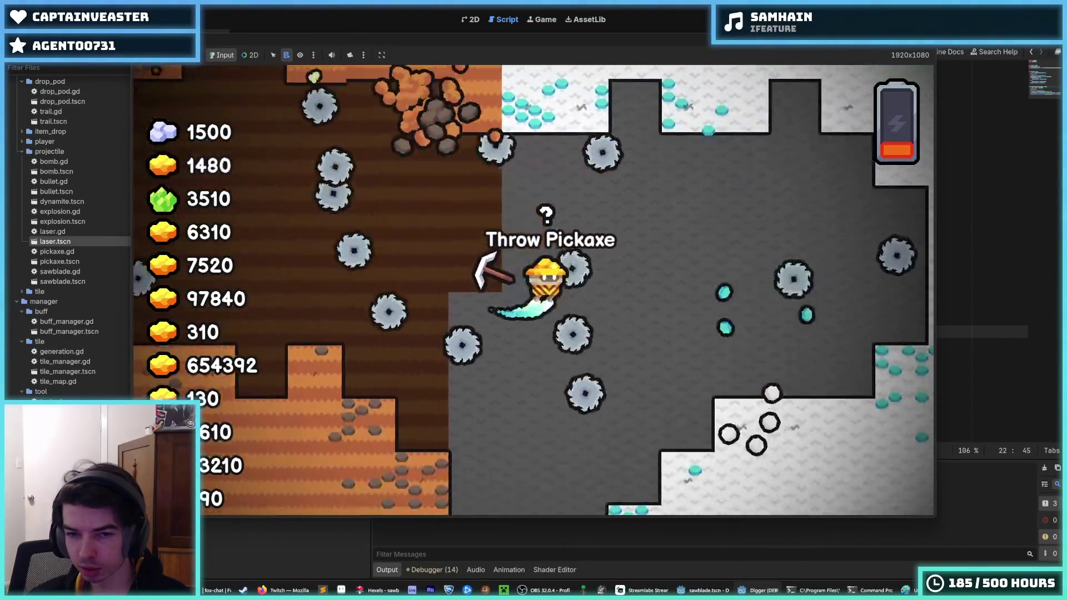
pyautogui.press('d')
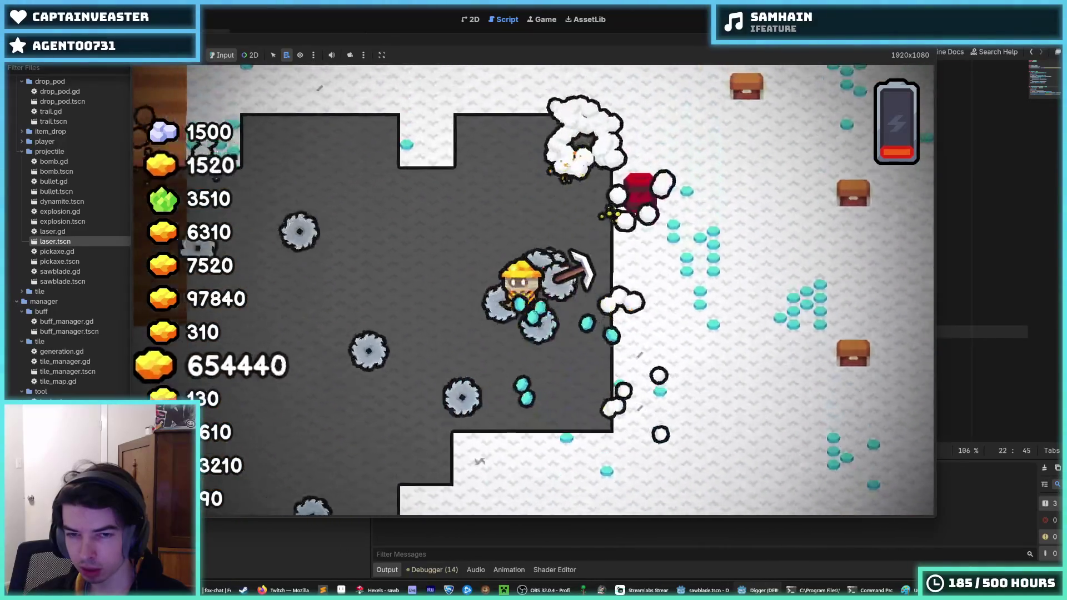
pyautogui.press('s')
pyautogui.press('a')
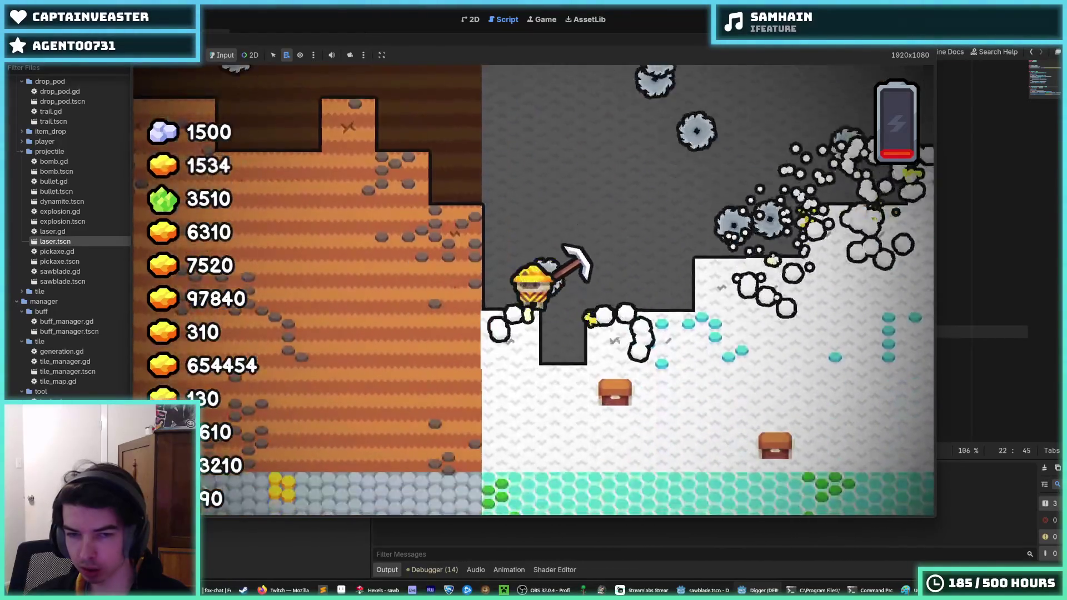
pyautogui.press('d')
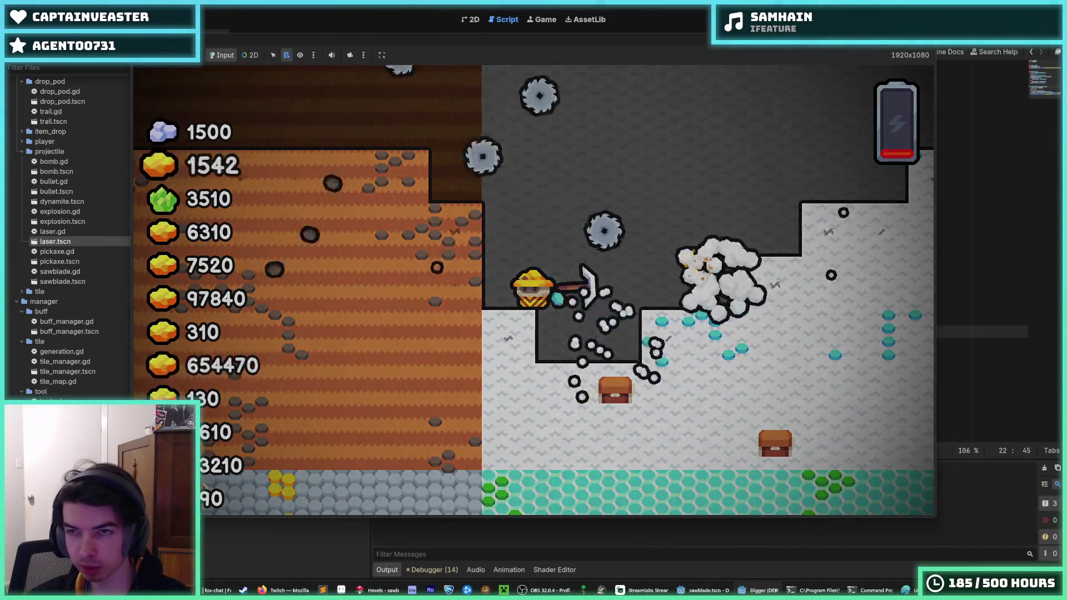
pyautogui.press('F5')
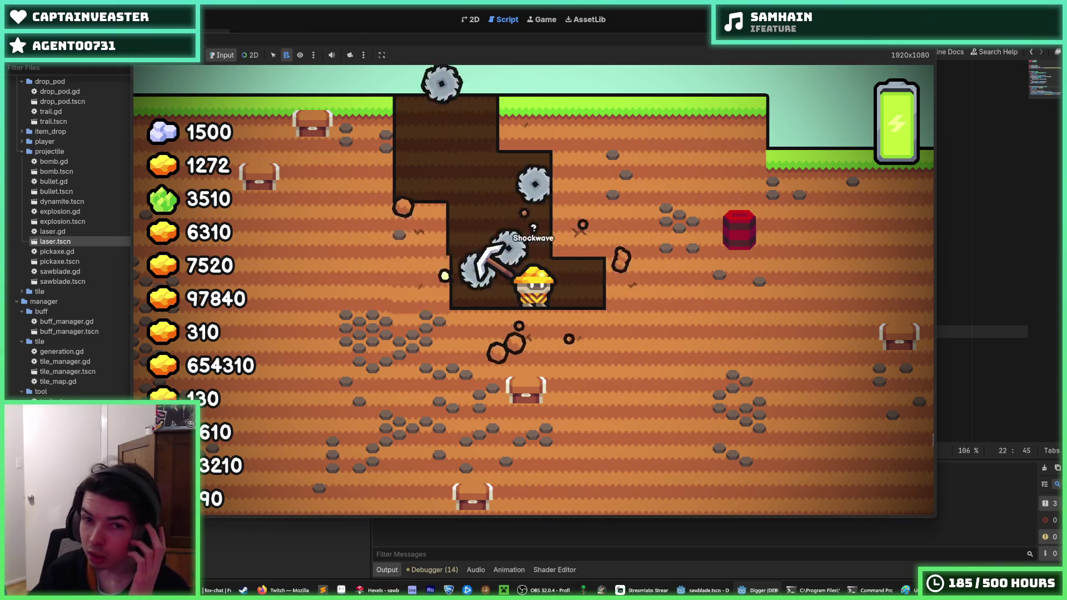
pyautogui.press('F8')
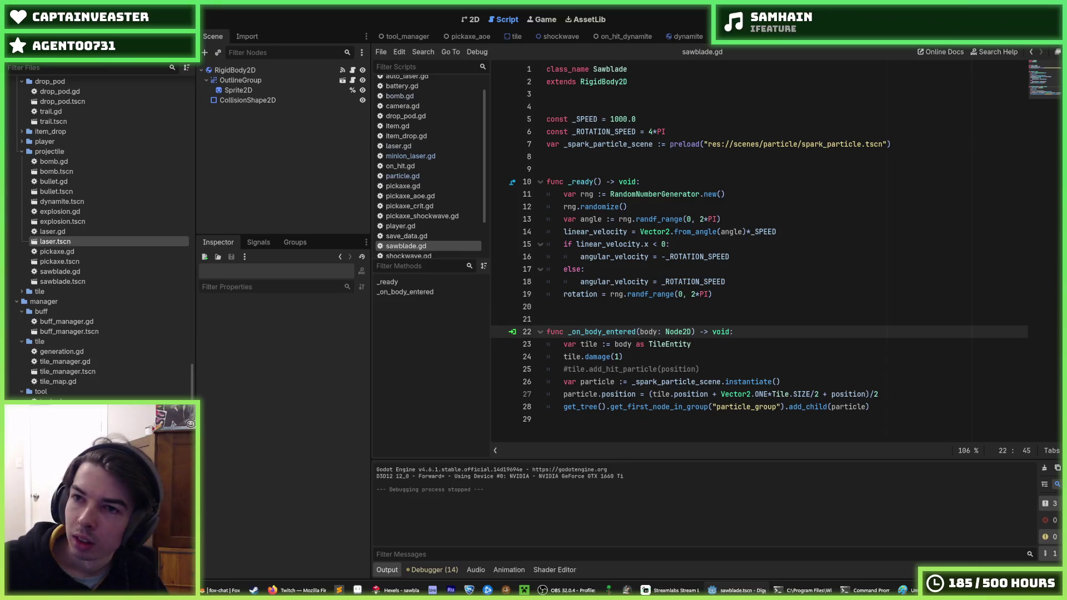
# Test-run and stop the game, then open ui/battery/battery.tscn from the FileSystem.
pyautogui.press('F5')
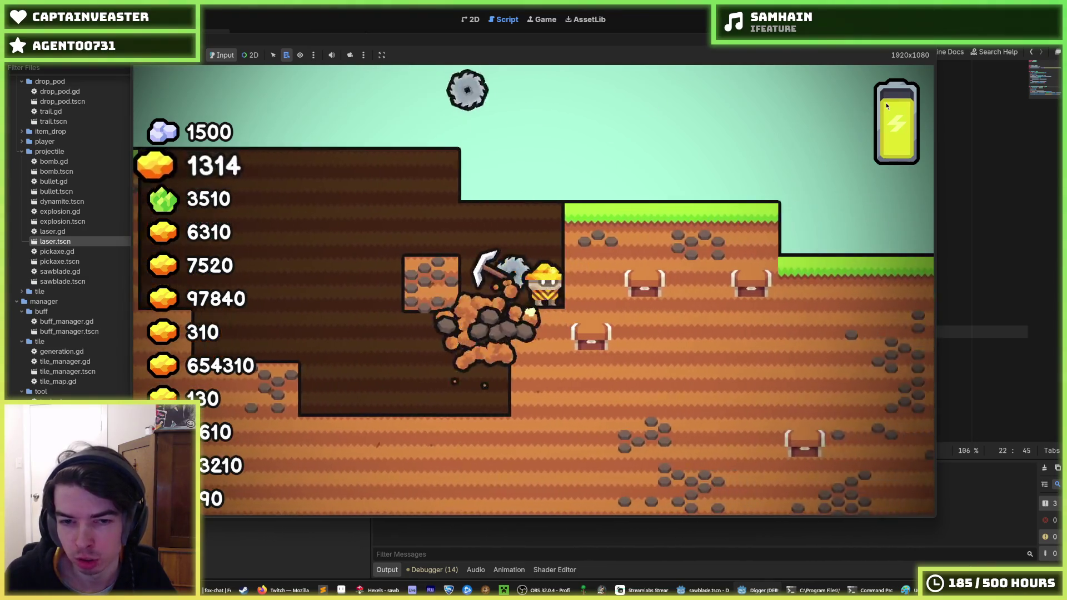
pyautogui.press('F8')
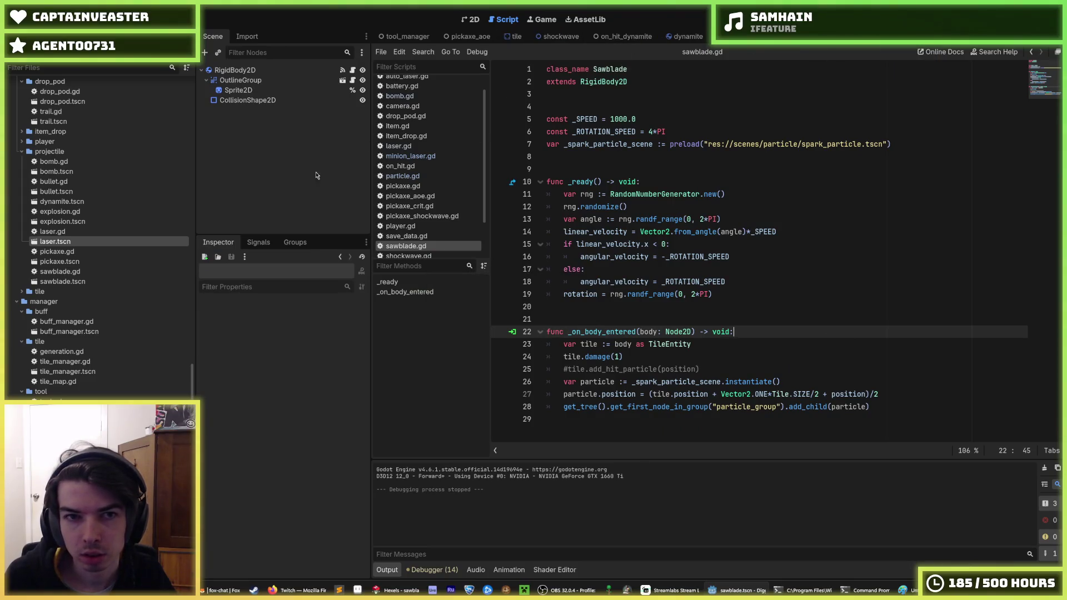
pyautogui.scroll(-2, 127, 305)
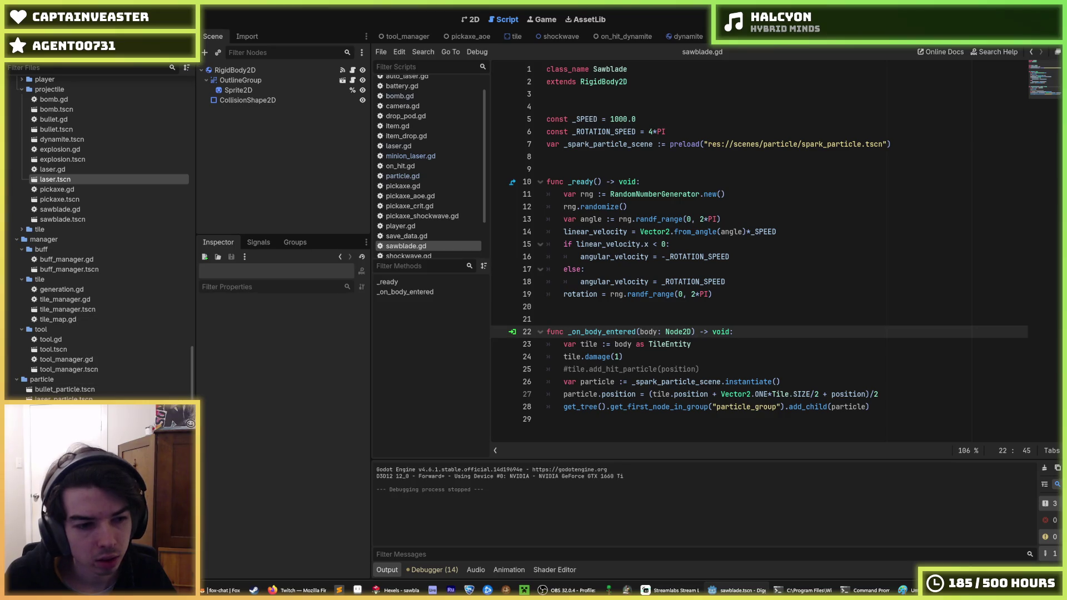
pyautogui.scroll(-5, 100, 234)
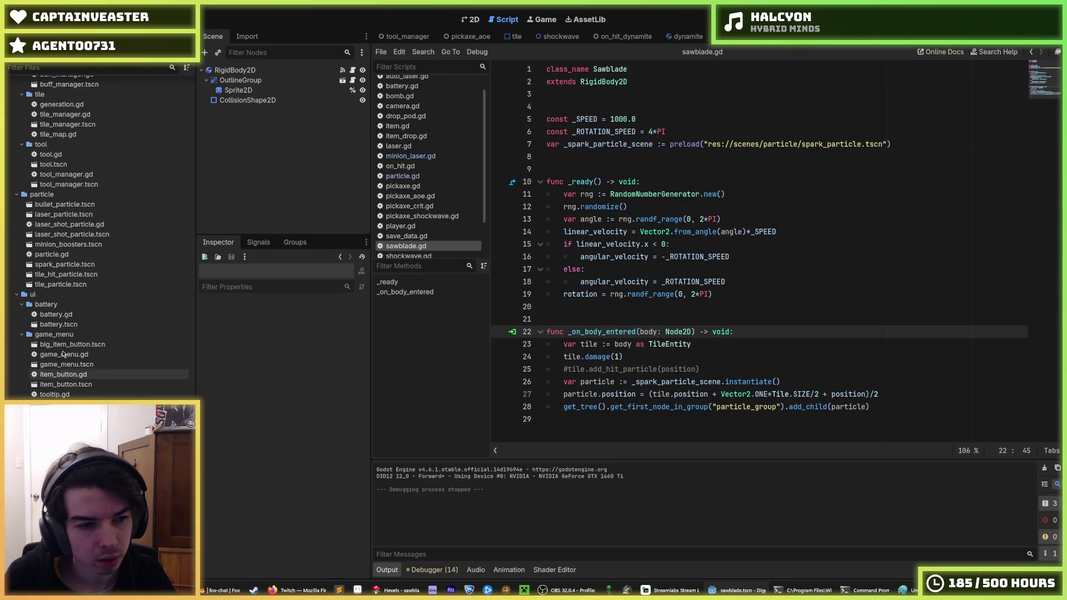
pyautogui.doubleClick(59, 324)
# Change the battery Timer's Wait Time from 30.0 to 3.0 and run the game.
pyautogui.click(228, 140)
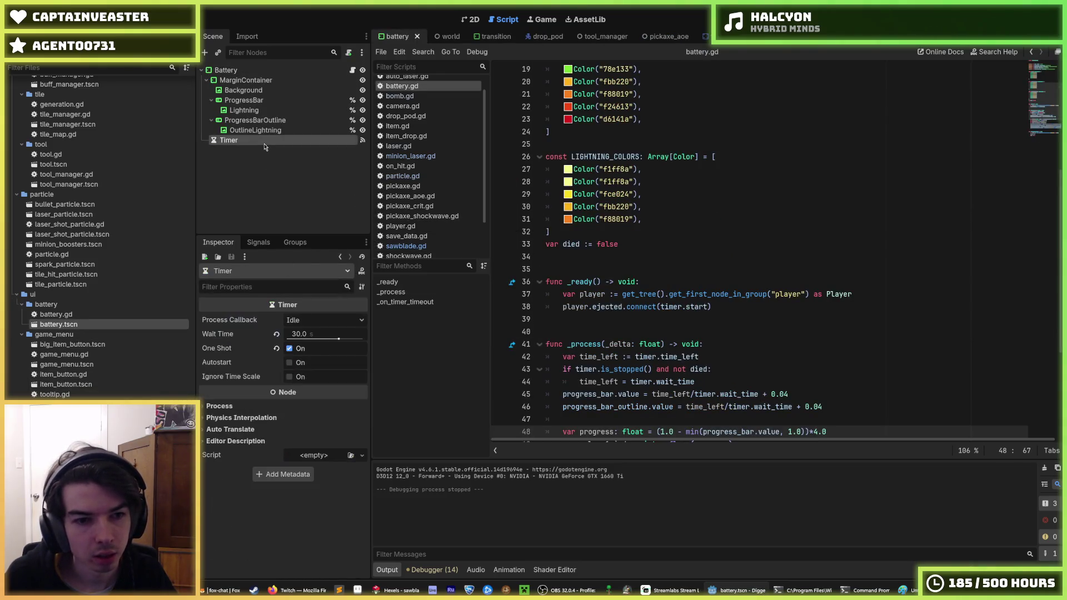
pyautogui.click(312, 335)
pyautogui.write('3')
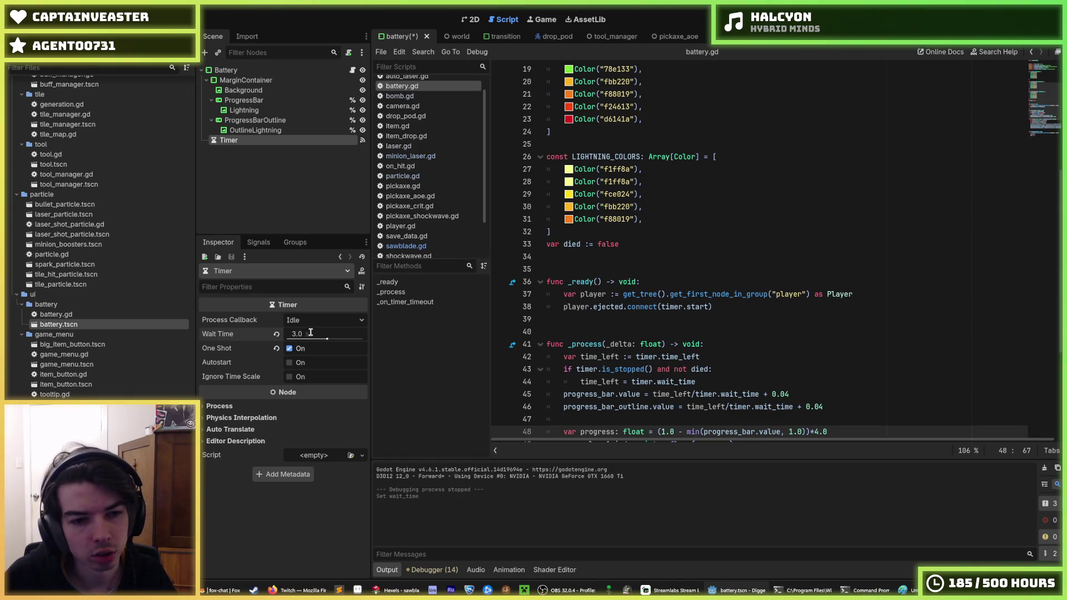
pyautogui.press('F6')
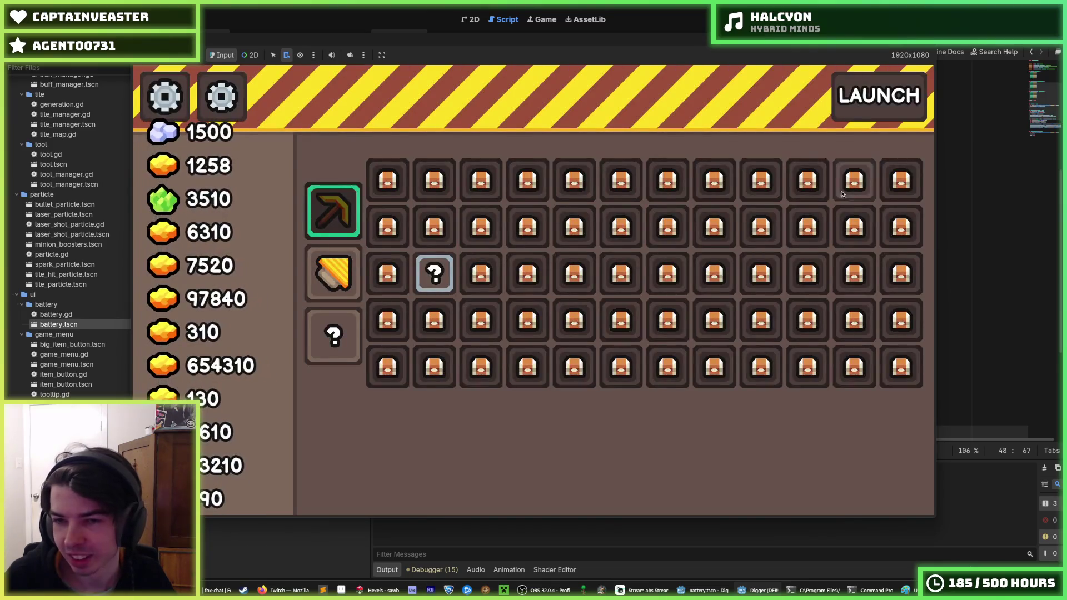
# Stop the game, relaunch it to watch the battery drain, then stop it again.
pyautogui.press('F8')
pyautogui.press('F5')
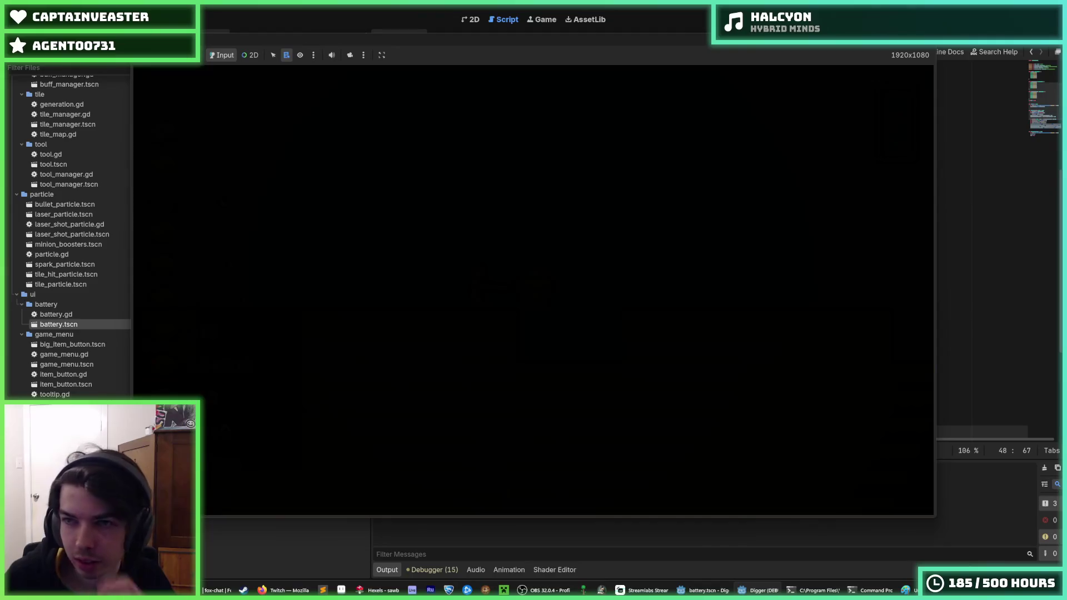
pyautogui.press('F8')
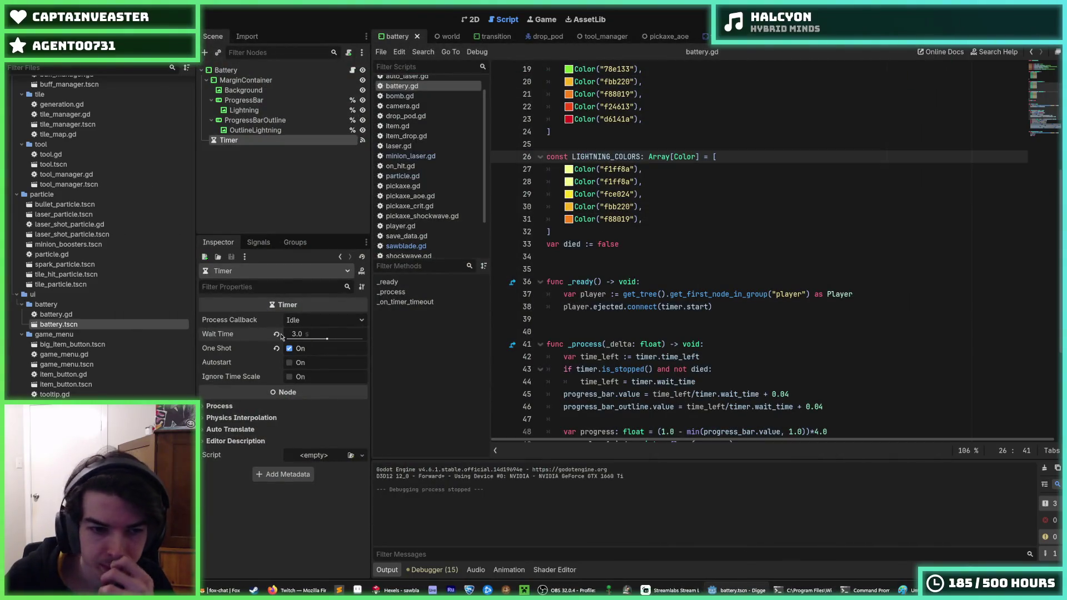
# Switch to the sawblade.tscn scene tab so sawblade.gd shows in the Script editor.
pyautogui.hotkey('ctrl', 'shift', 'Tab')
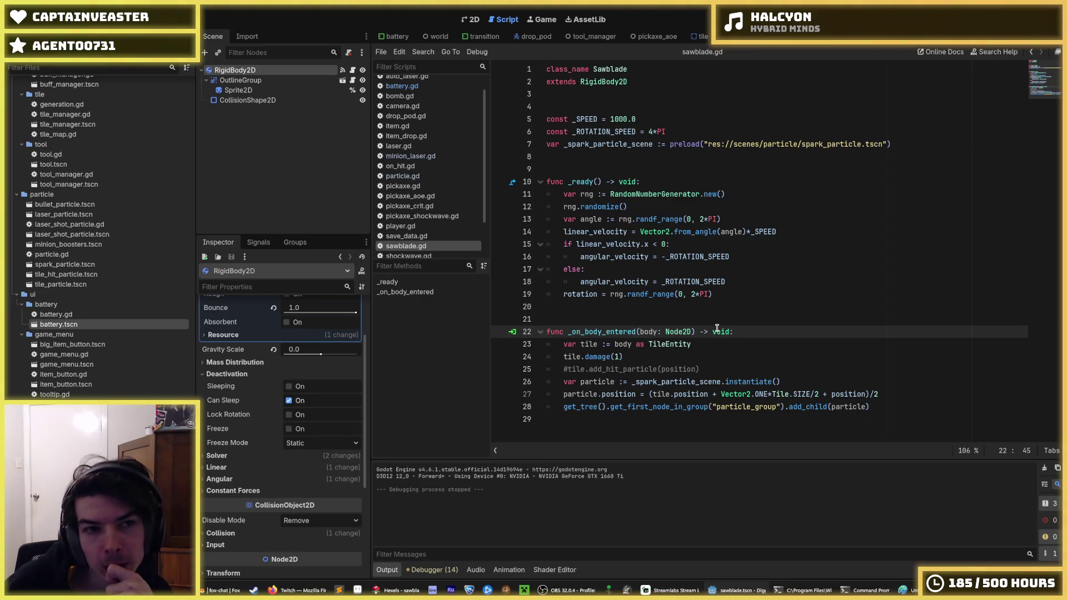
# Add a Timer child node under the RigidBody2D root.
pyautogui.rightClick(249, 71)
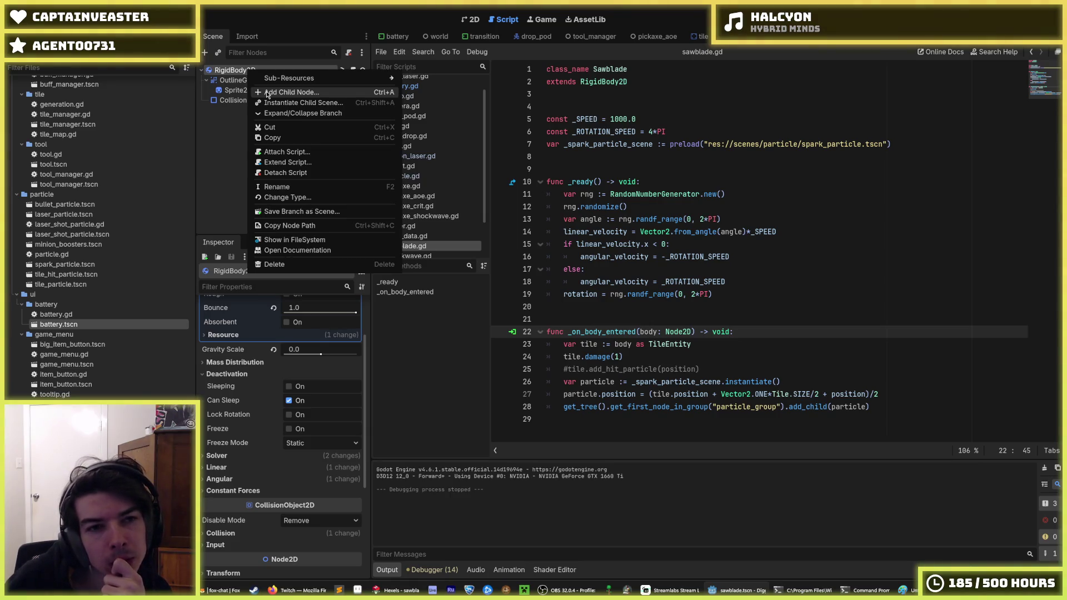
pyautogui.click(267, 93)
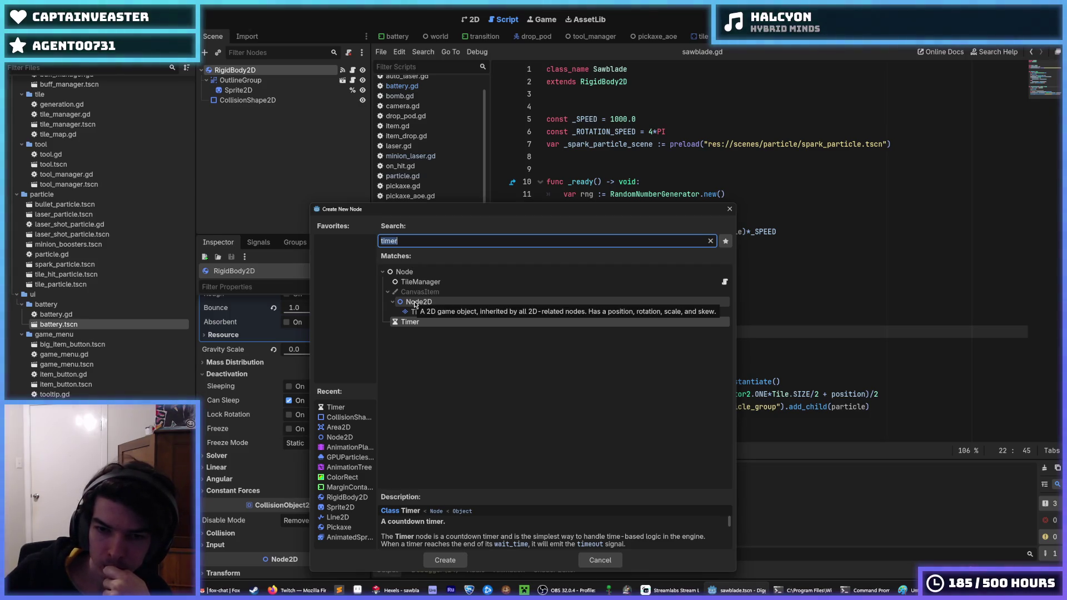
pyautogui.click(415, 304)
pyautogui.press('Escape')
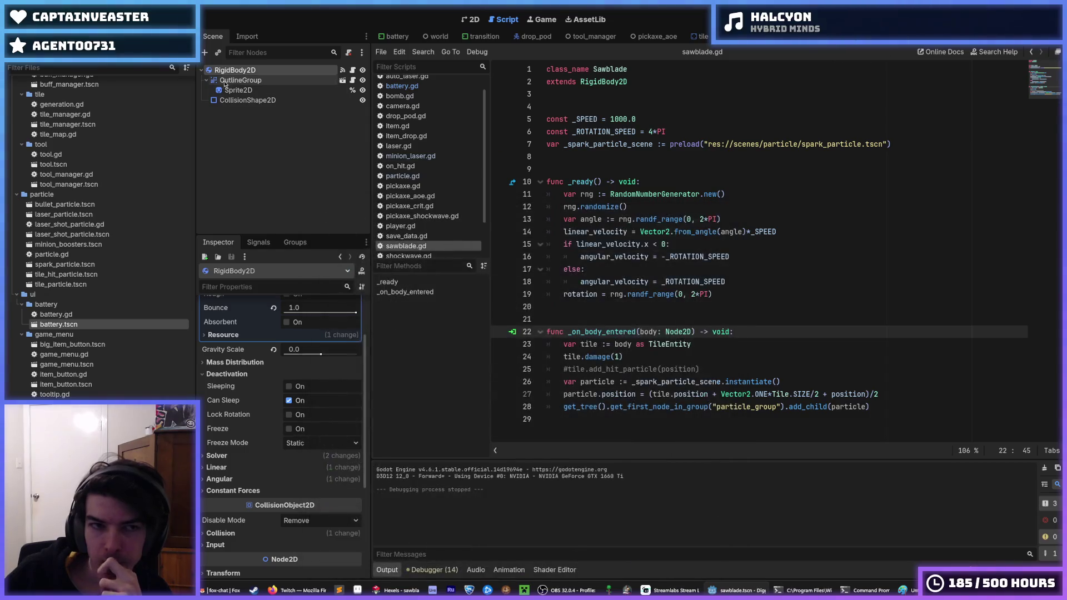
pyautogui.rightClick(222, 70)
pyautogui.click(256, 75)
pyautogui.write('timer')
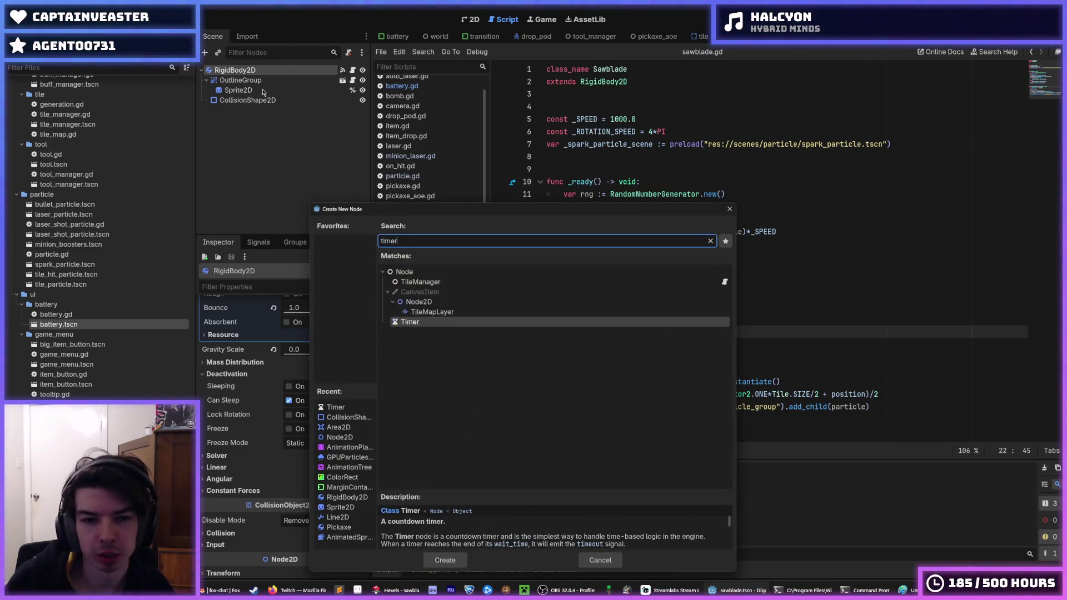
pyautogui.press('Return')
# Set the Timer's wait time to 3.0 seconds and save the sawblade scene.
pyautogui.click(317, 335)
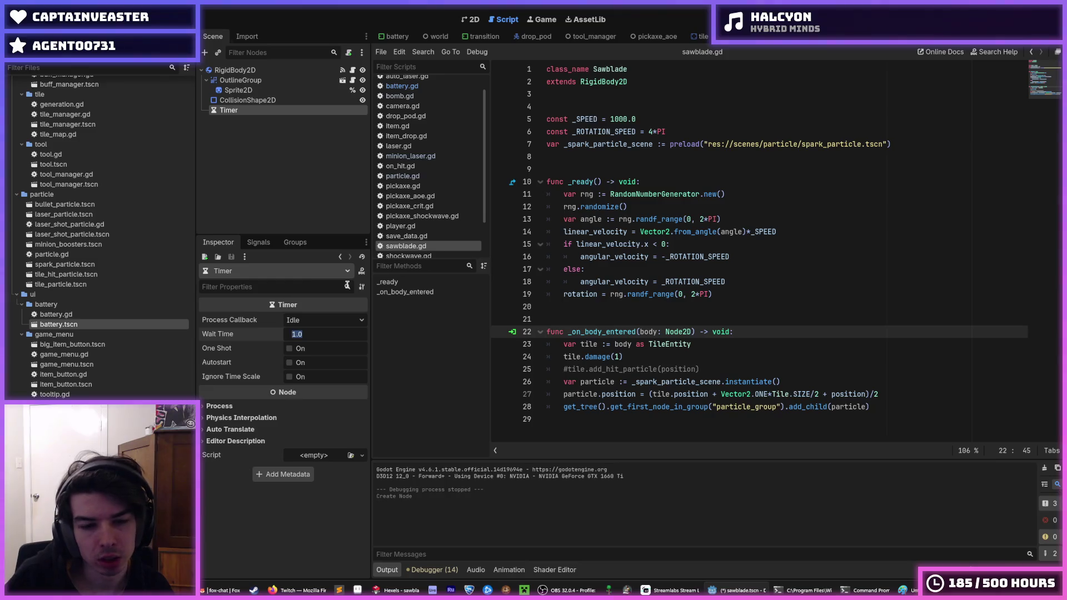
pyautogui.write('3')
pyautogui.press('Return')
pyautogui.hotkey('ctrl', 's')
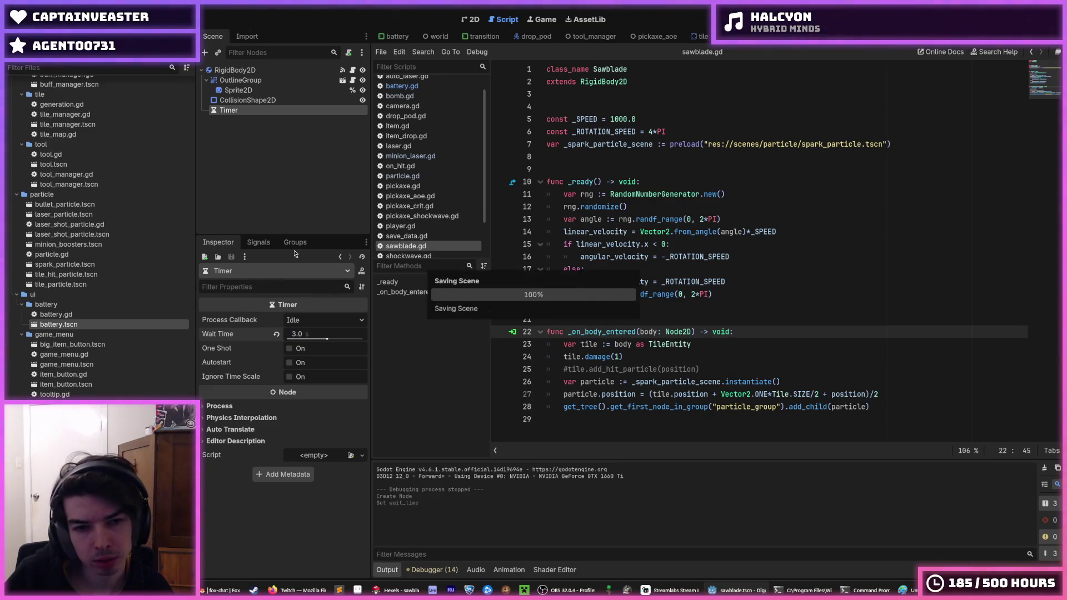
# Change the Timer's wait time to 5.0 seconds.
pyautogui.rightClick(255, 114)
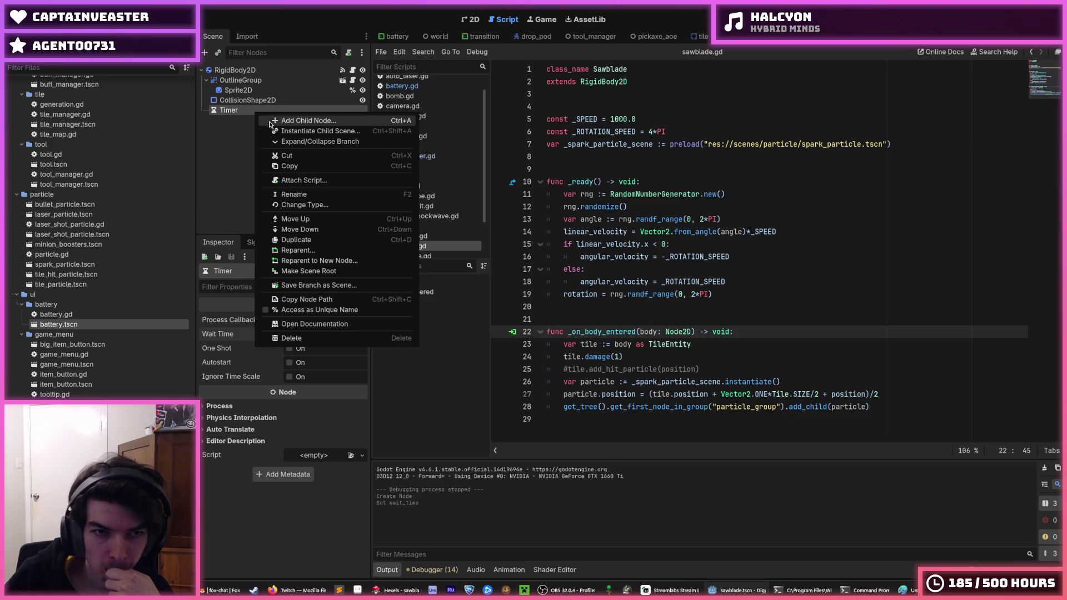
pyautogui.press('Escape')
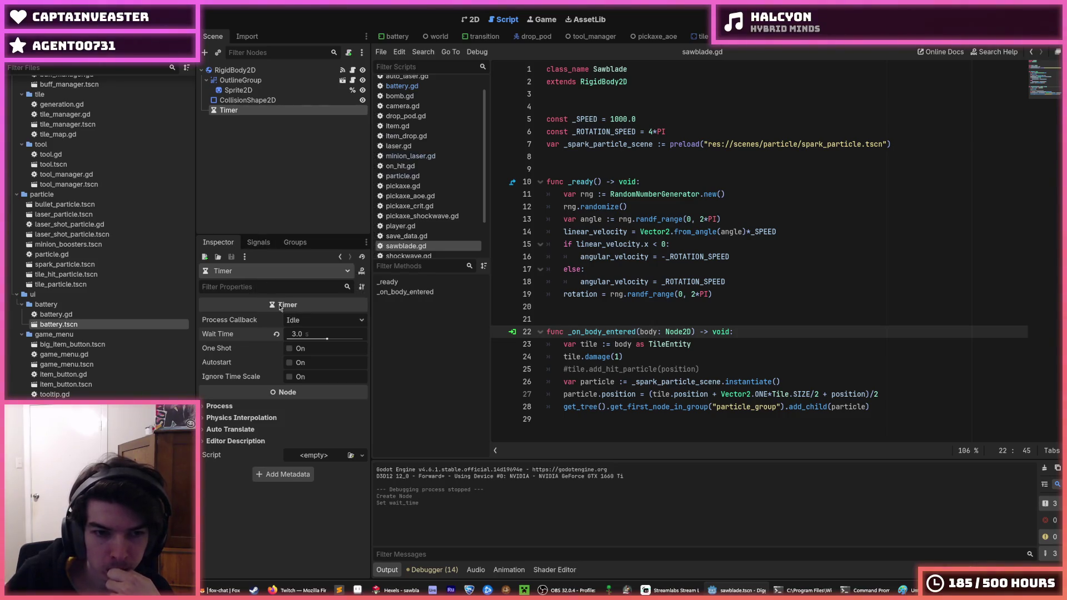
pyautogui.write('5')
pyautogui.press('Return')
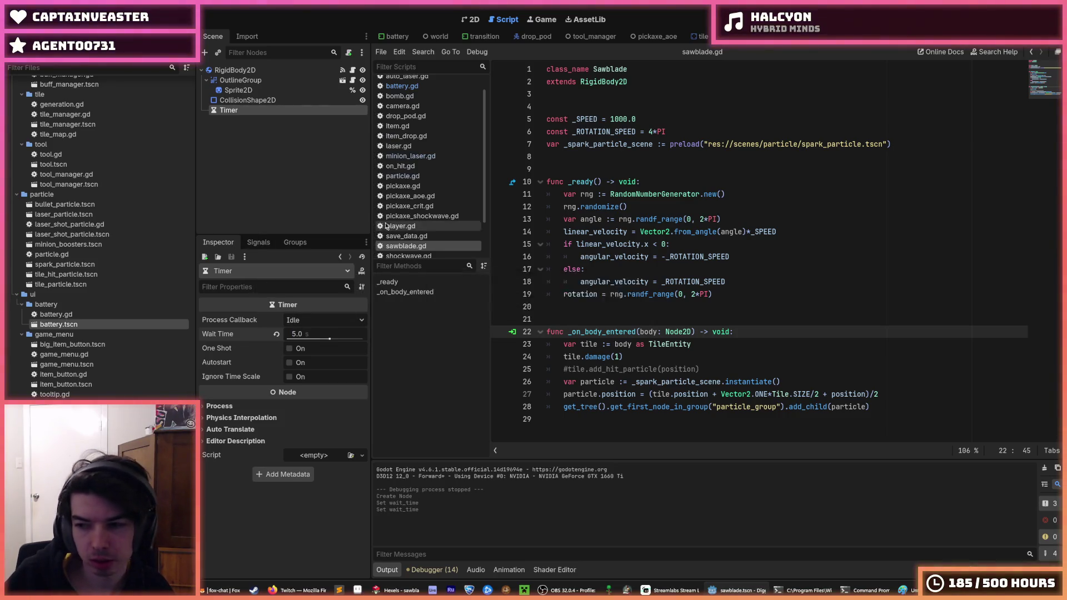
pyautogui.rightClick(245, 110)
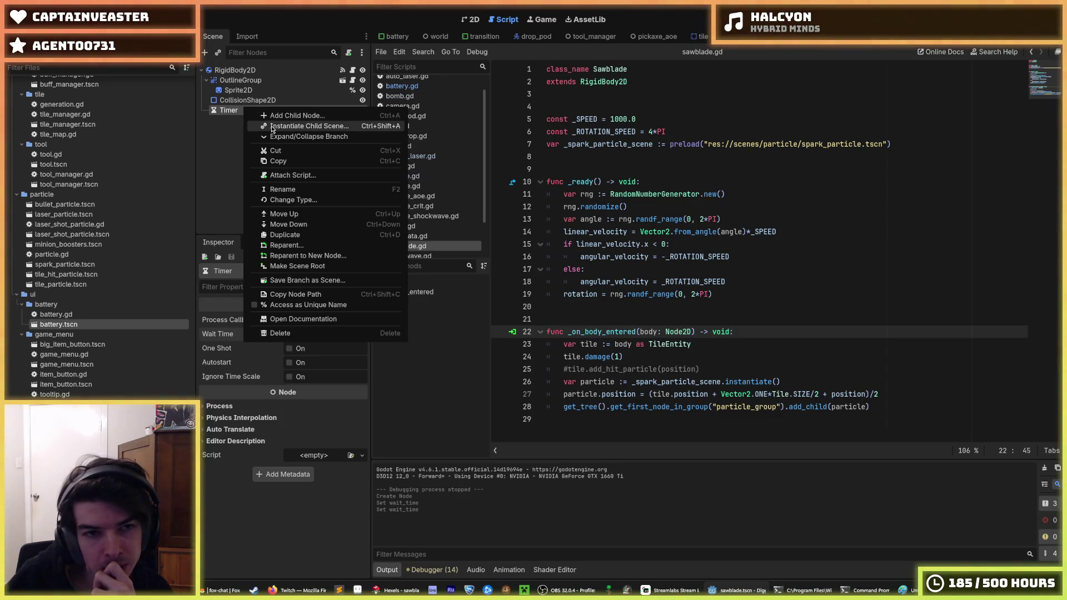
# Connect the Timer's timeout signal to a new _on_timer_timeout method in the script.
pyautogui.click(230, 110)
pyautogui.click(259, 242)
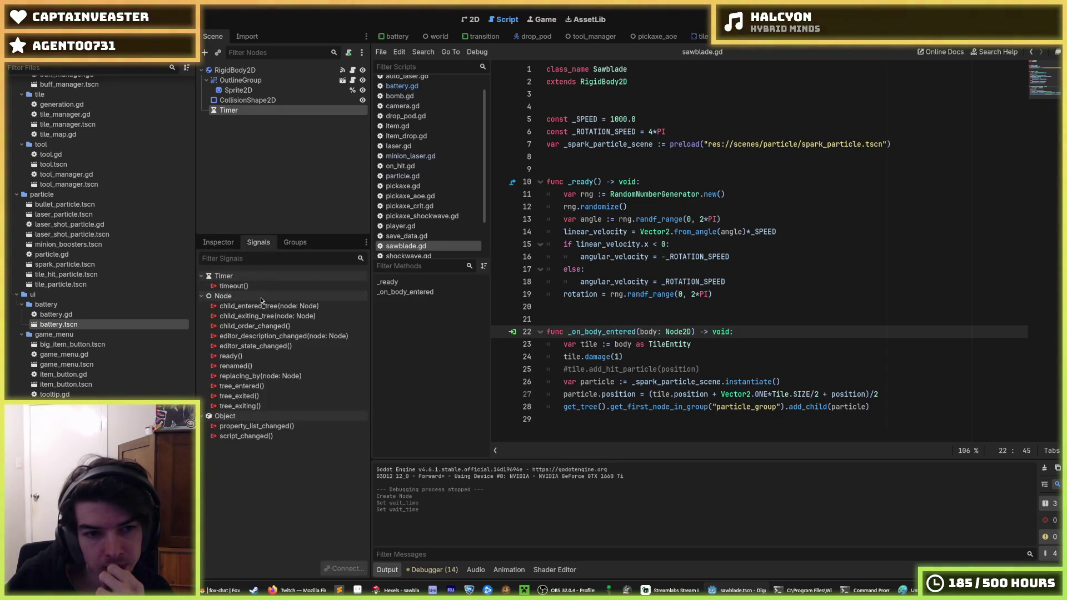
pyautogui.click(234, 285)
pyautogui.rightClick(256, 285)
pyautogui.click(278, 292)
pyautogui.press('Return')
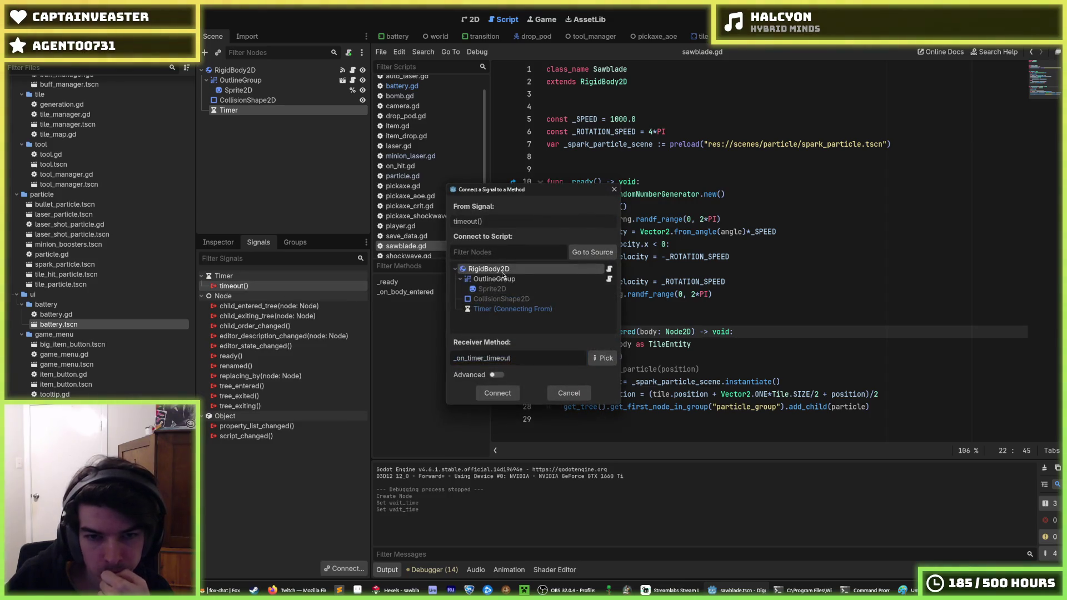
# Replace the pass line in _on_timer_timeout with queue_free() and run the game.
pyautogui.moveTo(708, 423); pyautogui.dragTo(563, 422)
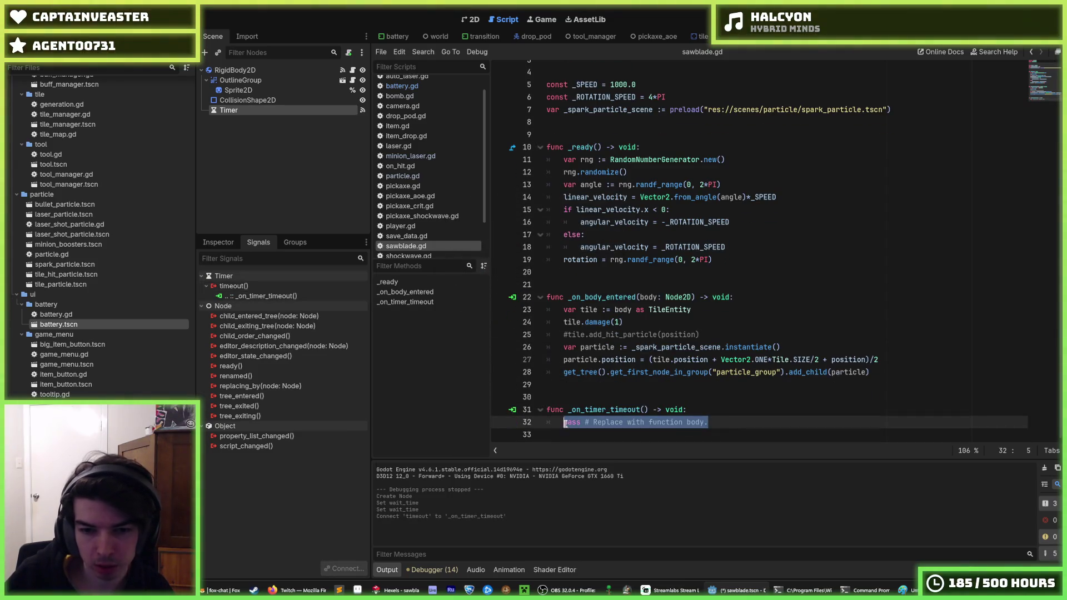
pyautogui.press('BackSpace')
pyautogui.write('queue_fre')
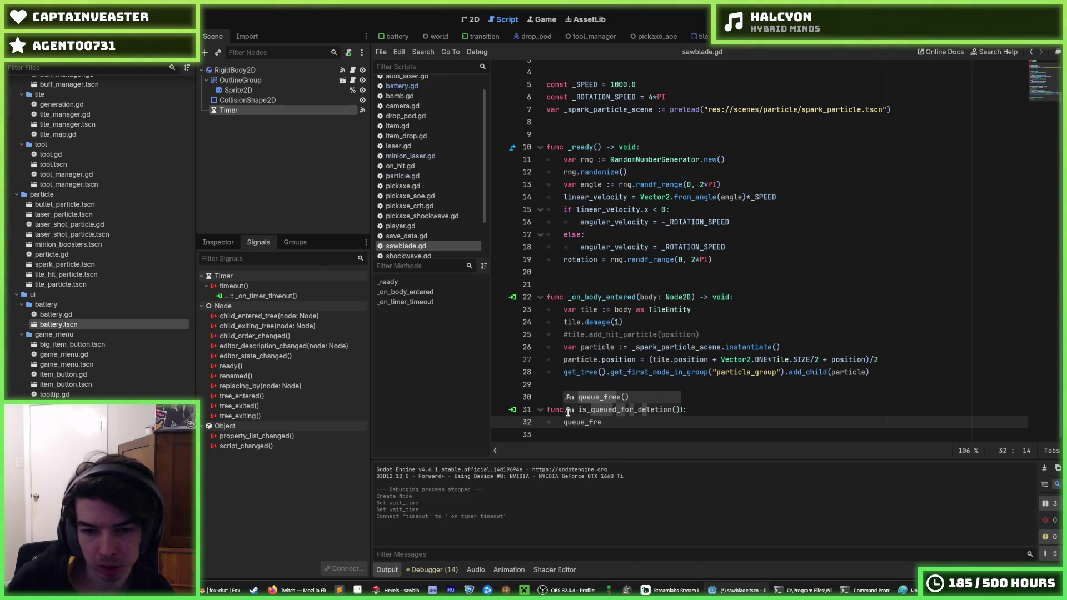
pyautogui.press('Return')
pyautogui.click(833, 203)
pyautogui.press('F5')
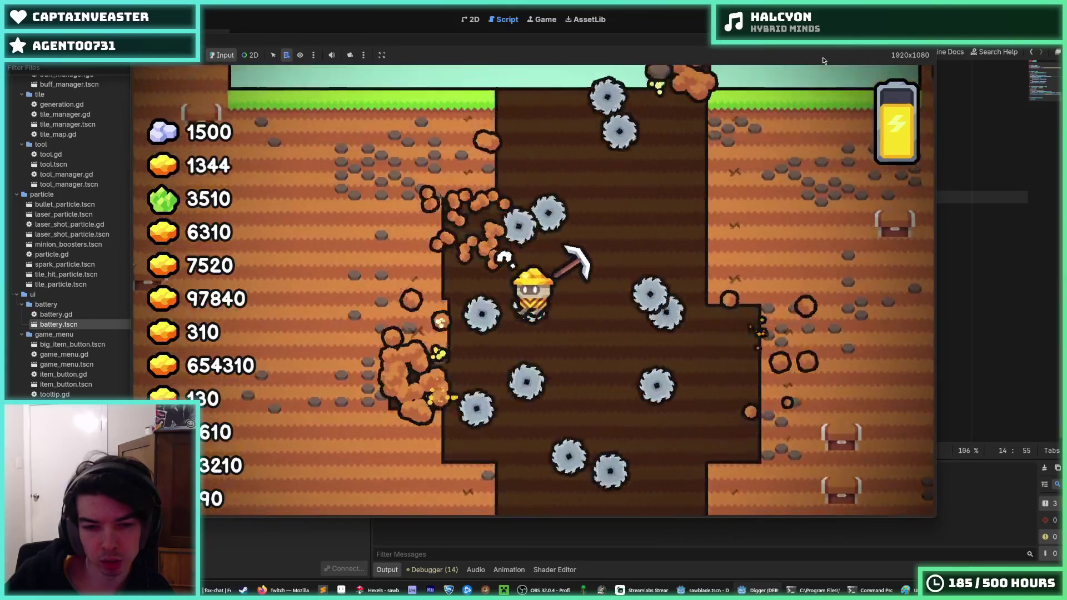
# Stop the game, turn on Autostart and One Shot for the Timer, save, and rerun.
pyautogui.press('F8')
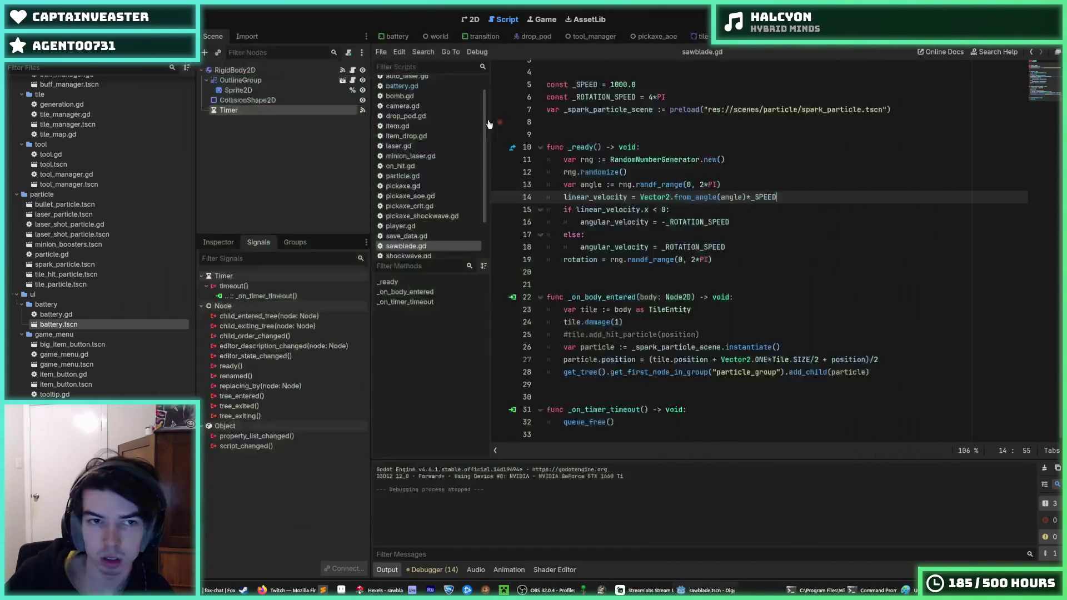
pyautogui.click(218, 242)
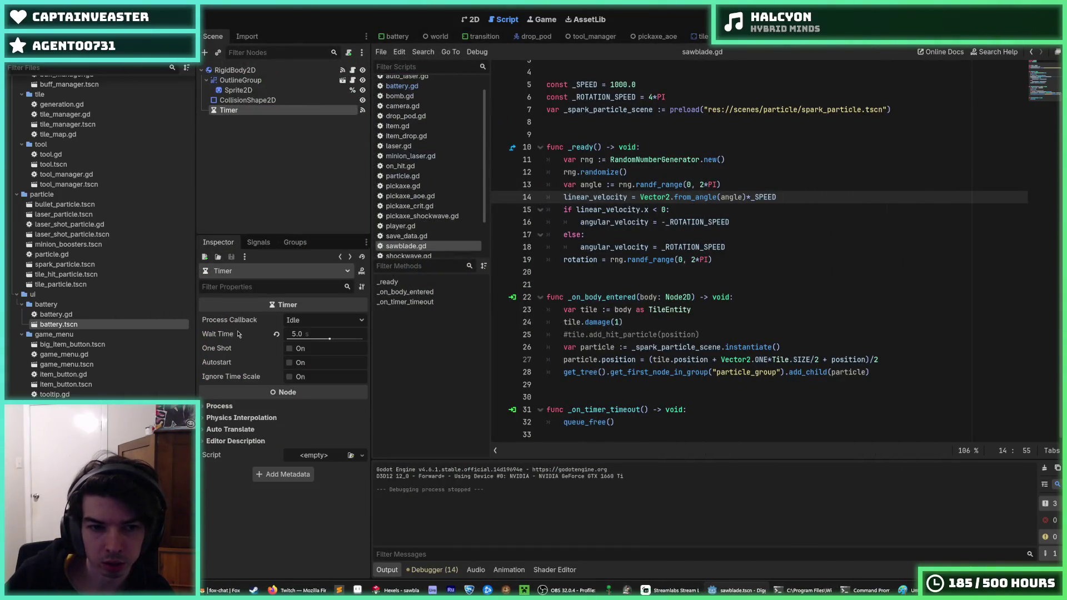
pyautogui.click(289, 363)
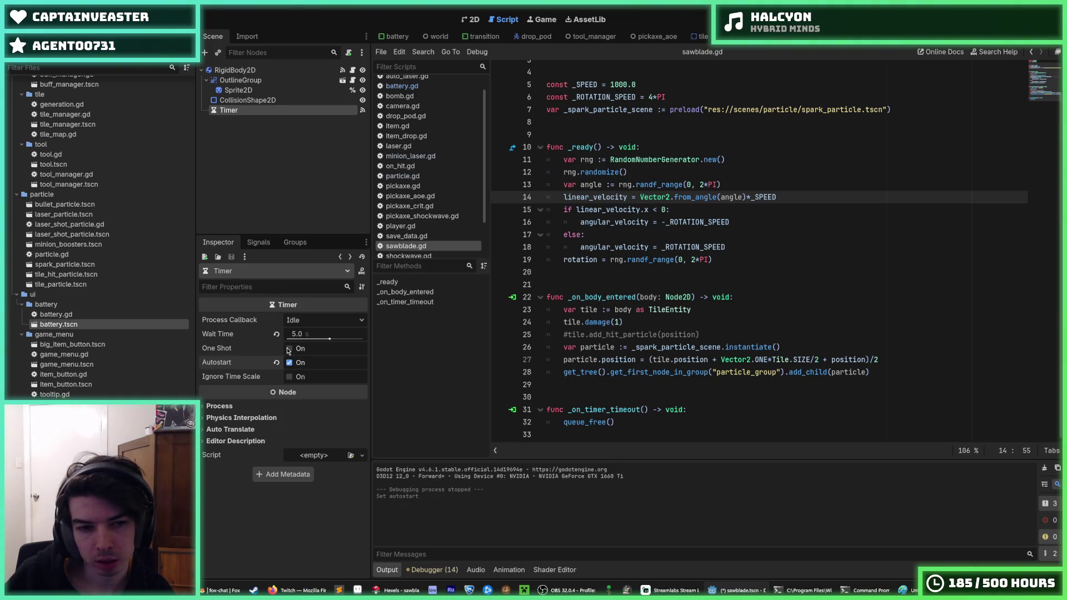
pyautogui.click(288, 348)
pyautogui.hotkey('ctrl', 's')
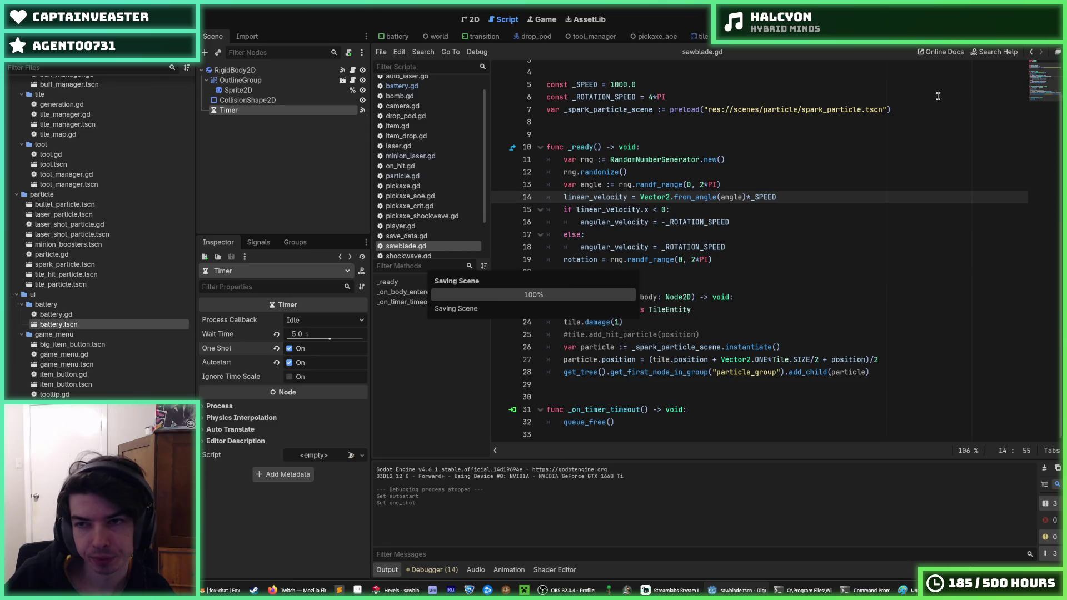
pyautogui.press('F5')
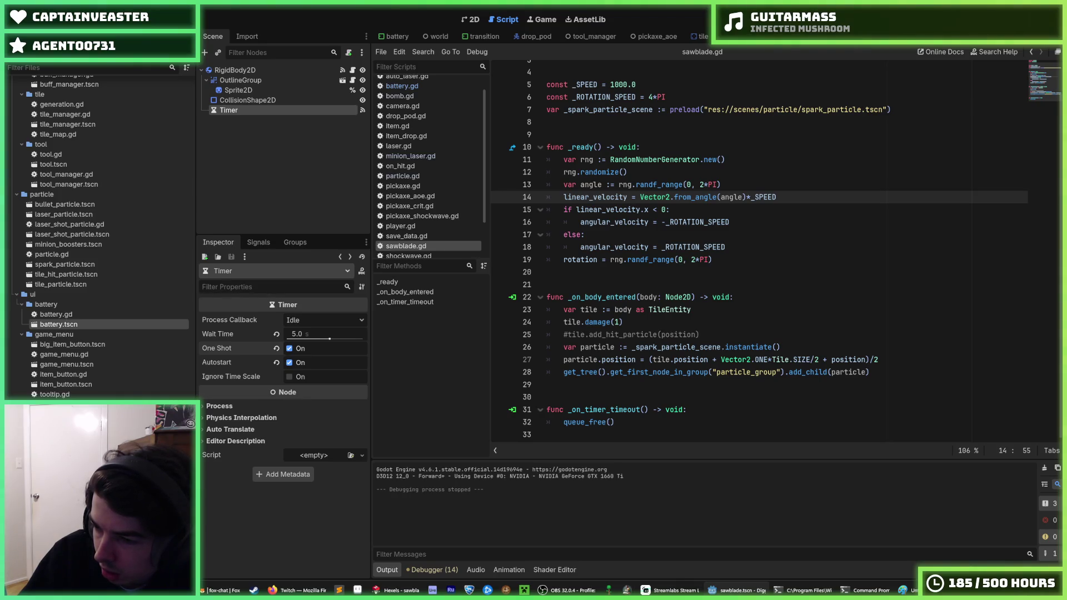
pyautogui.hotkey('alt', 'Tab')
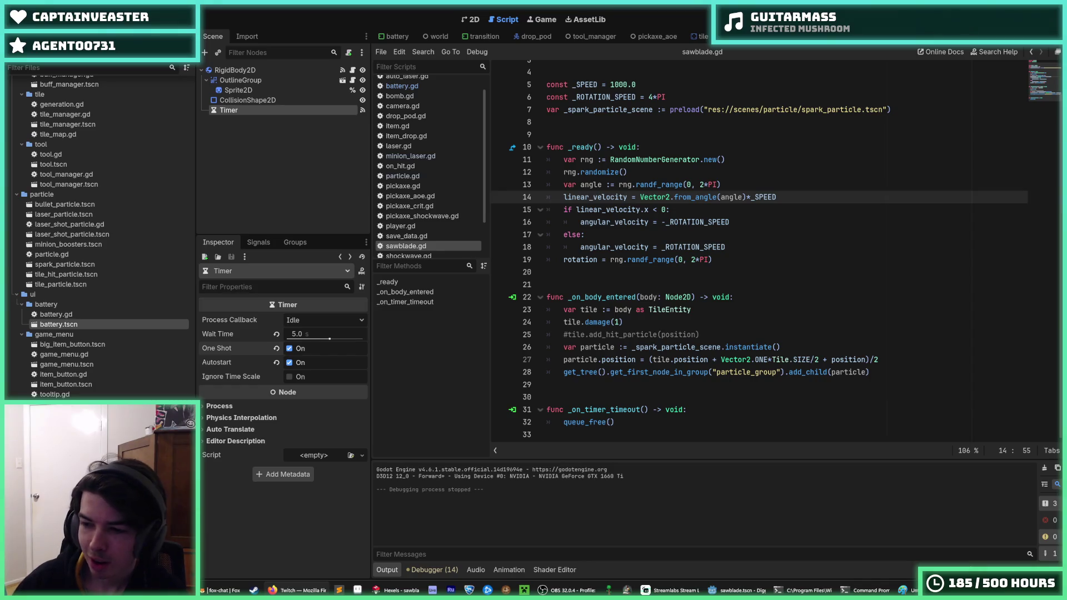
# Remove the # from the tile.add_hit_particle(position) line in _on_body_entered.
pyautogui.click(749, 298)
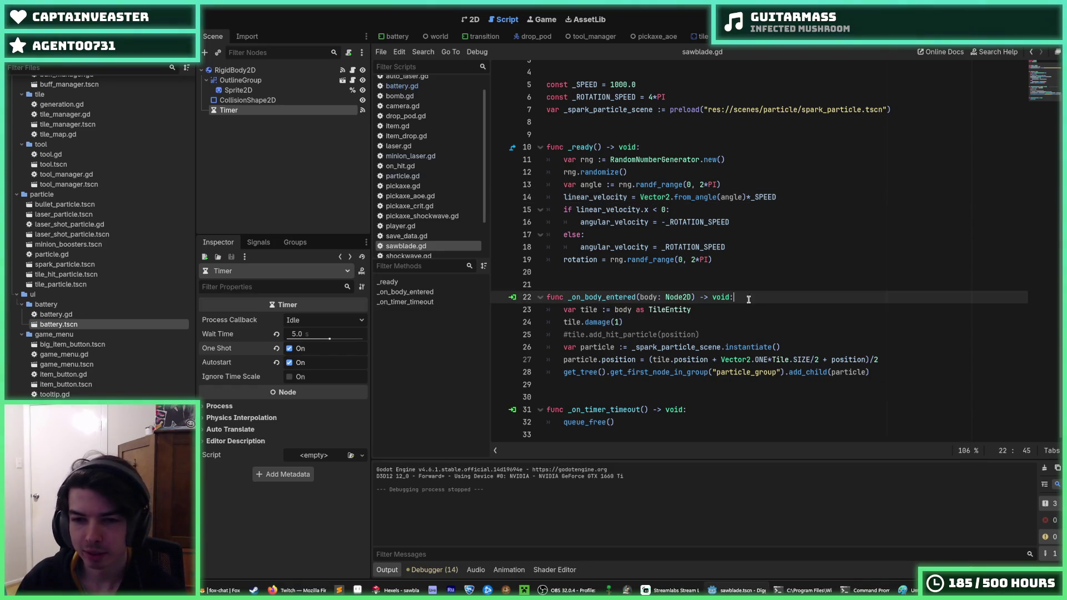
pyautogui.press('Down')
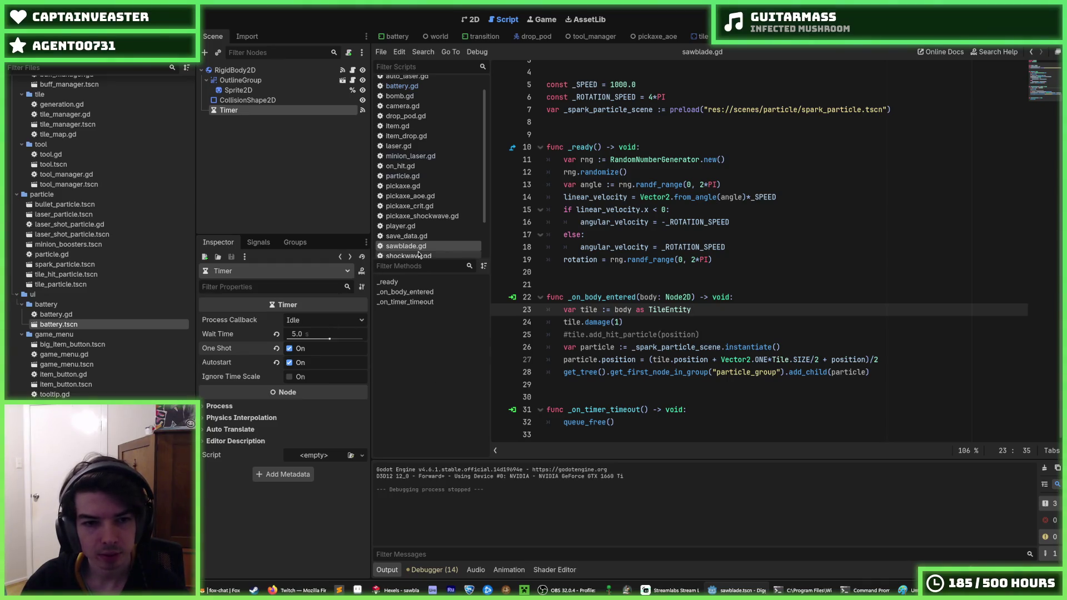
pyautogui.click(717, 259)
pyautogui.click(722, 247)
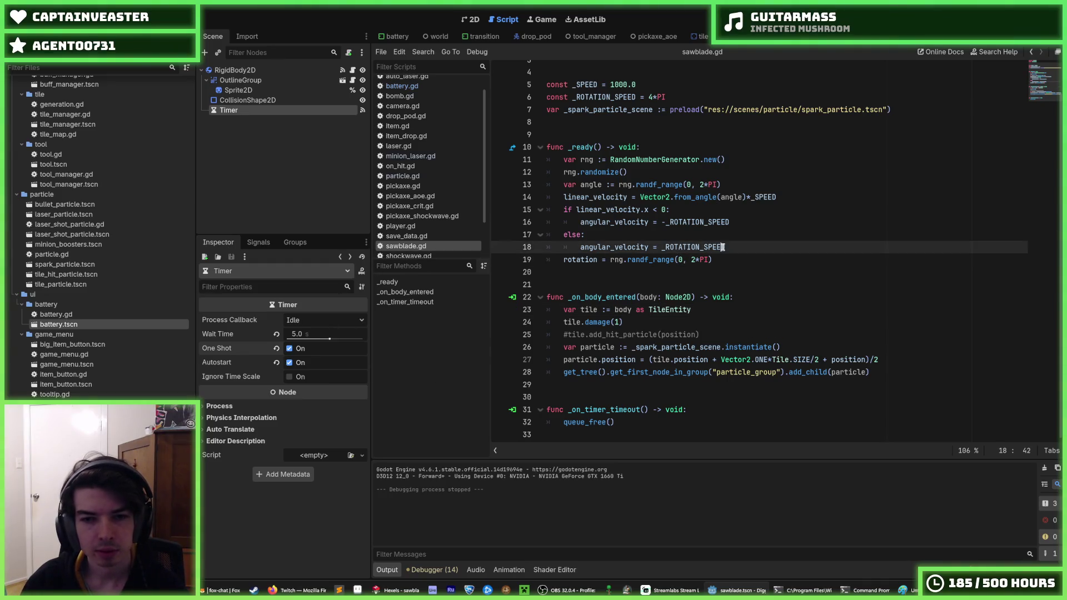
pyautogui.click(717, 334)
pyautogui.click(704, 328)
pyautogui.click(708, 331)
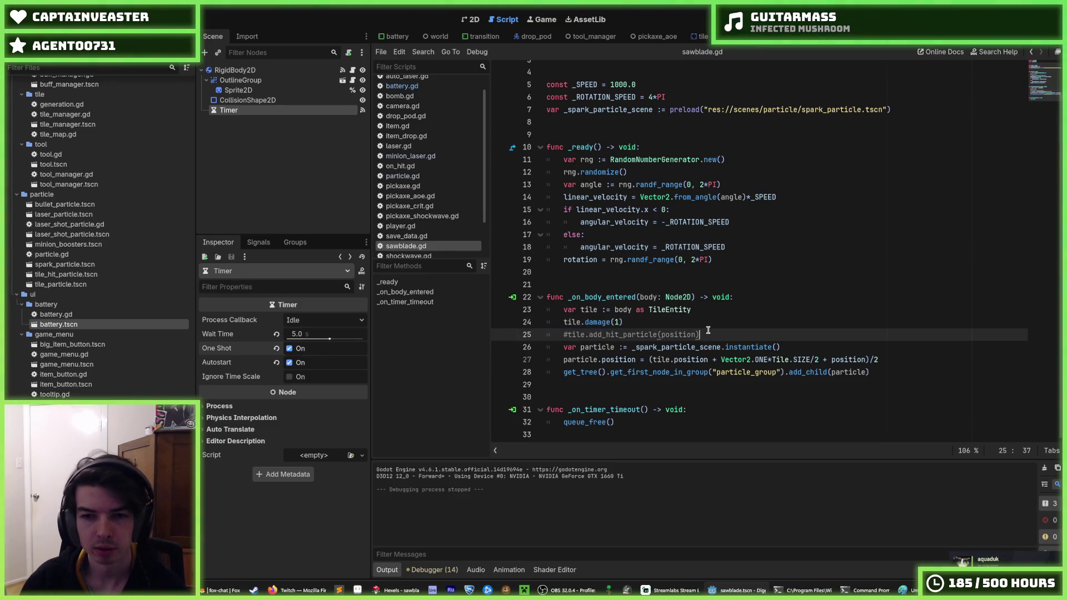
pyautogui.hotkey('ctrl', 'k')
pyautogui.press('Down')
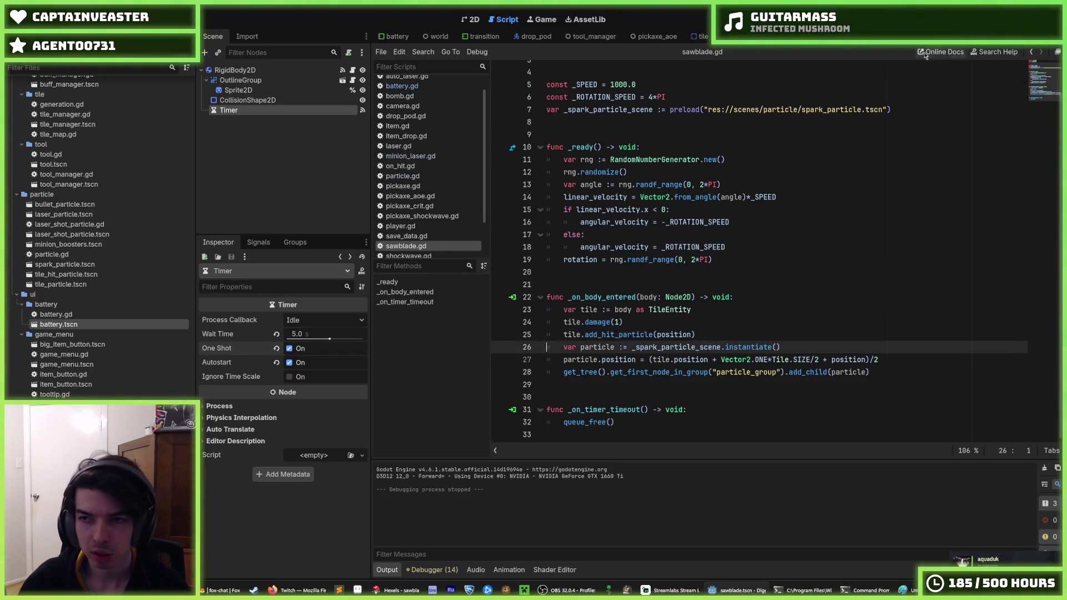
pyautogui.press('F5')
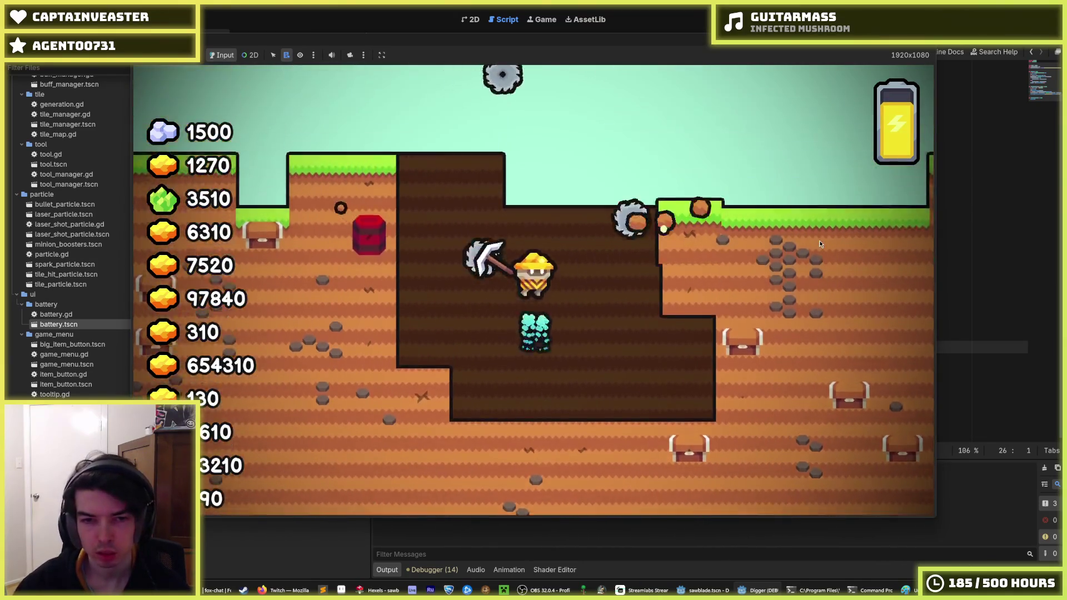
pyautogui.press('F8')
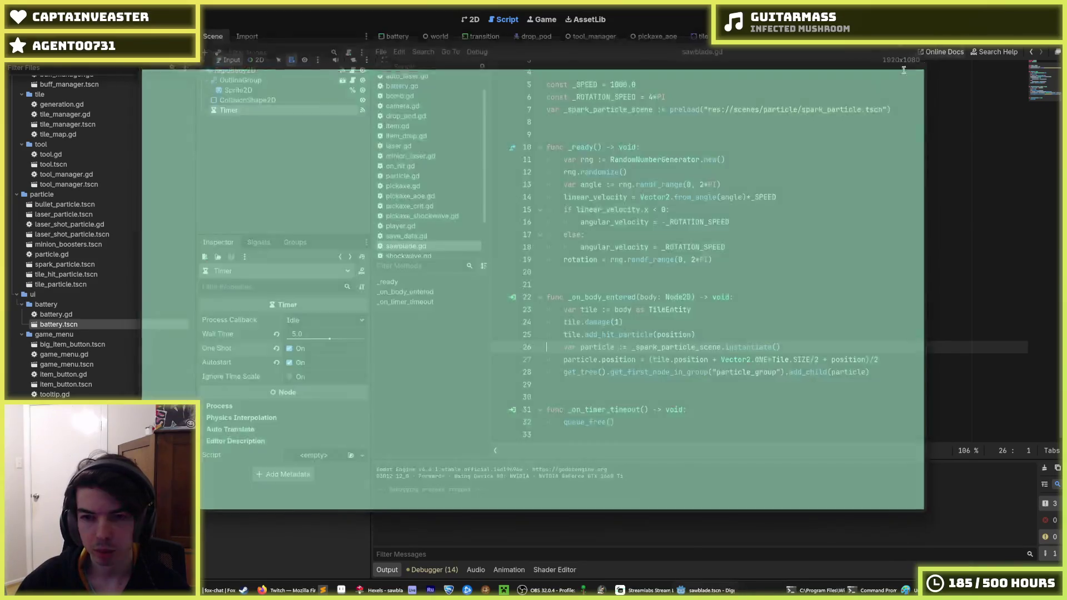
pyautogui.click(678, 347)
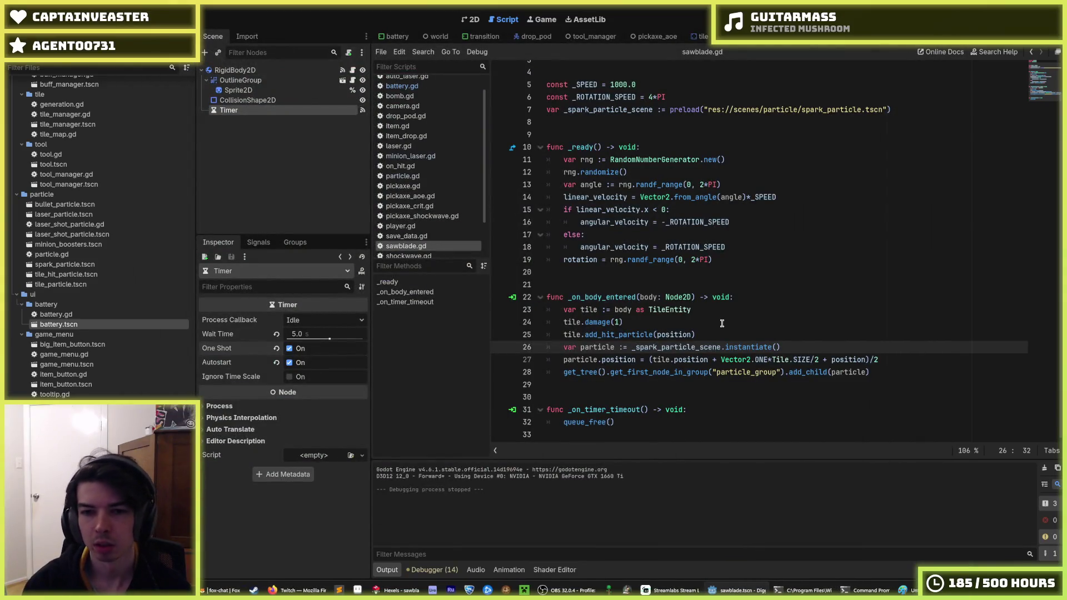
# Delete the add_hit_particle line from _on_body_entered, then test-run the game and stop it.
pyautogui.press('Up')
pyautogui.press('End')
pyautogui.hotkey('shift', 'Home')
pyautogui.press('BackSpace')
pyautogui.press('BackSpace')
pyautogui.press('BackSpace')
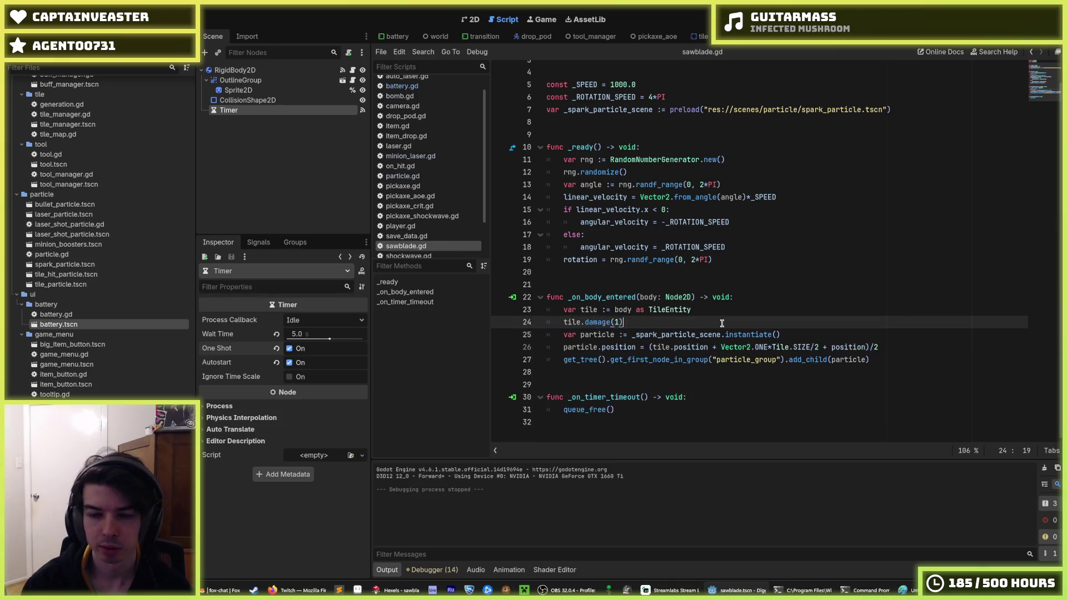
pyautogui.press('F5')
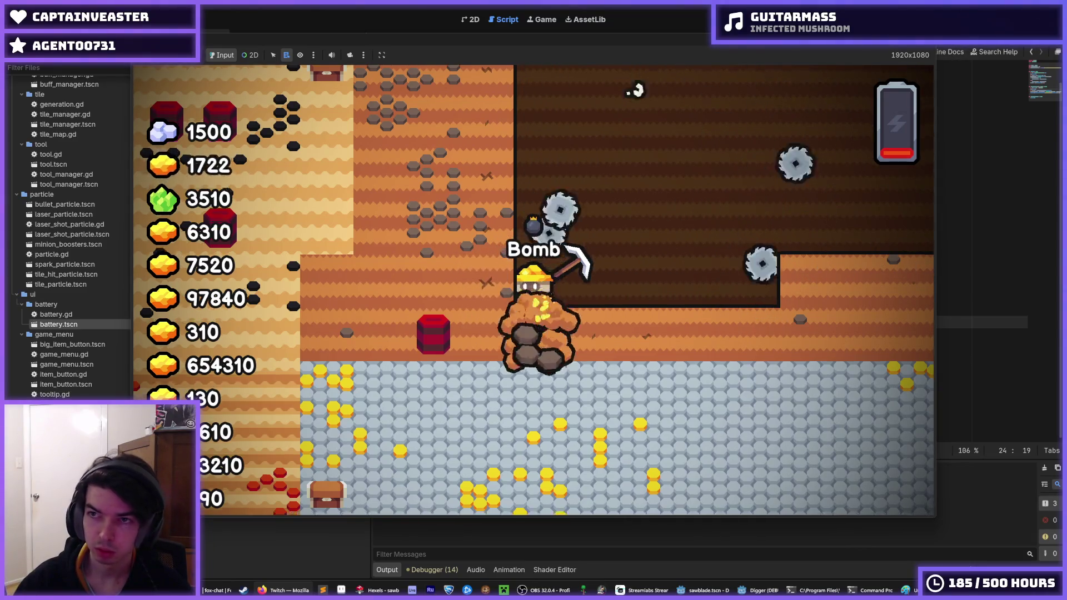
pyautogui.press('F8')
pyautogui.click(705, 309)
pyautogui.click(738, 297)
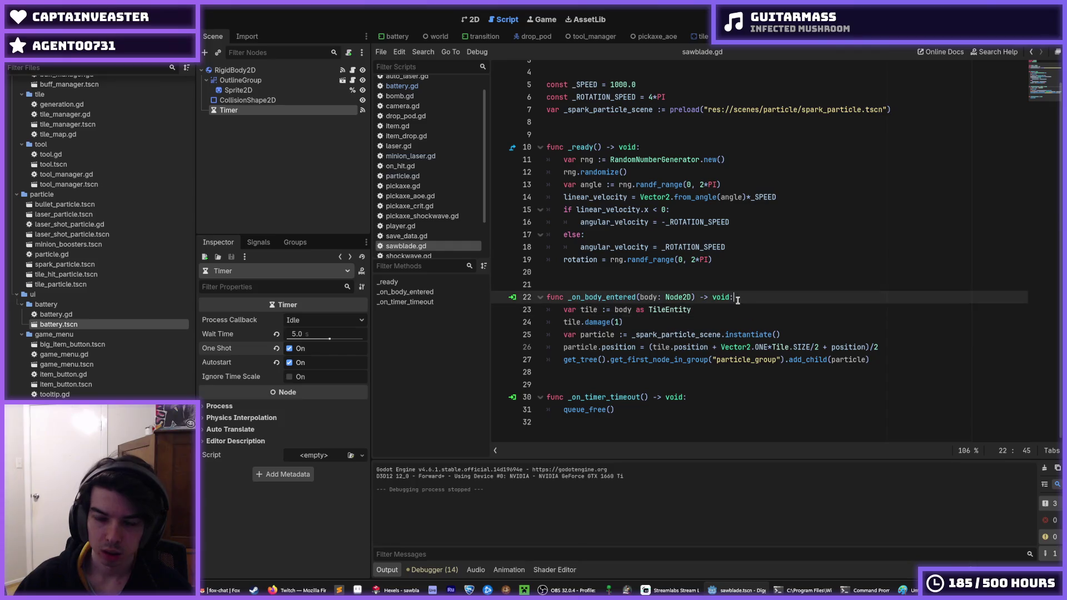
pyautogui.press('Down')
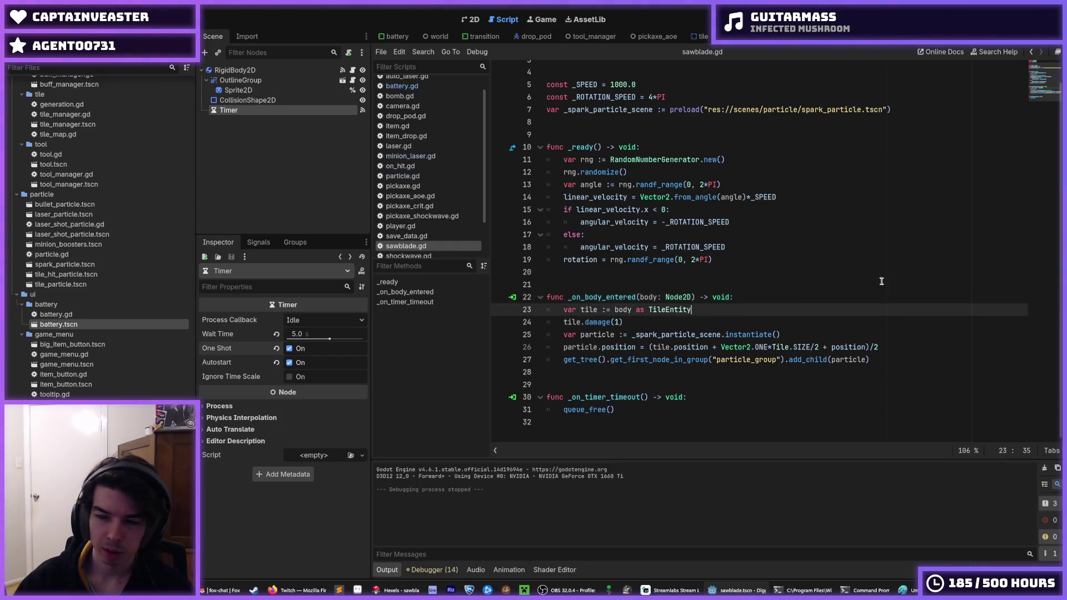